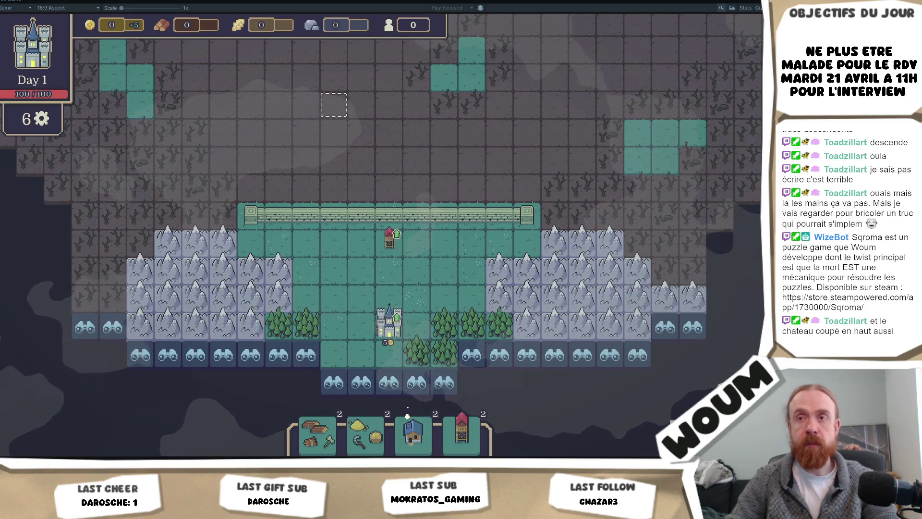
# Step: Exit Play mode so the editor returns with the Dread Haven main menu showing
pyautogui.hotkey('ctrl', 'p')
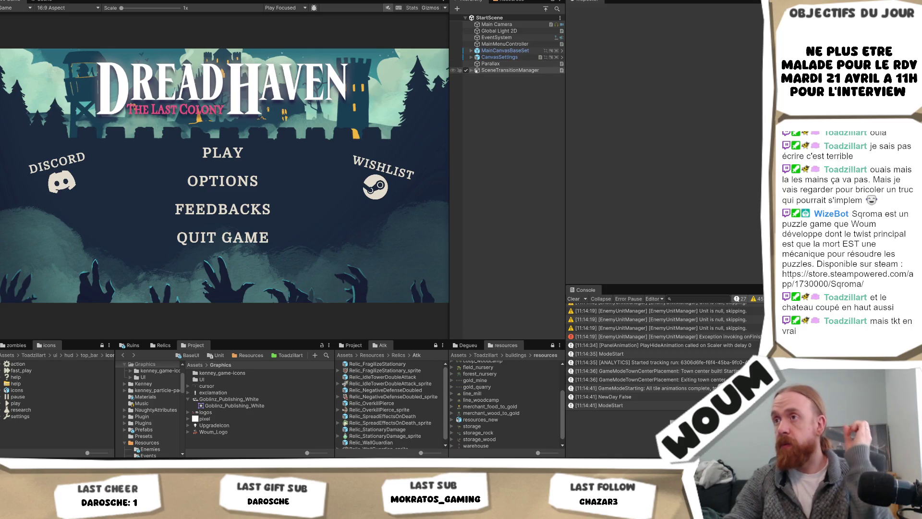
# Step: Enable TransitionCanvas to show the loading screen and preview it at 21/9 and 32/9
pyautogui.click(508, 76)
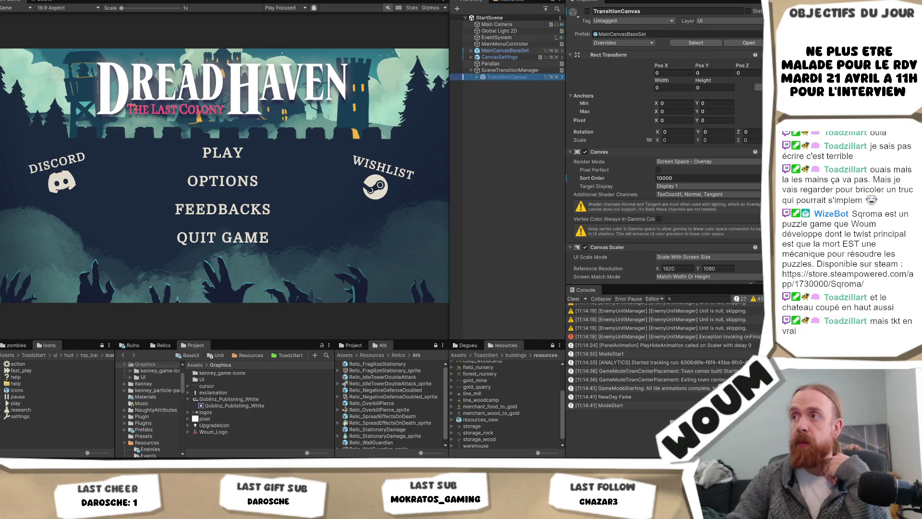
pyautogui.click(586, 12)
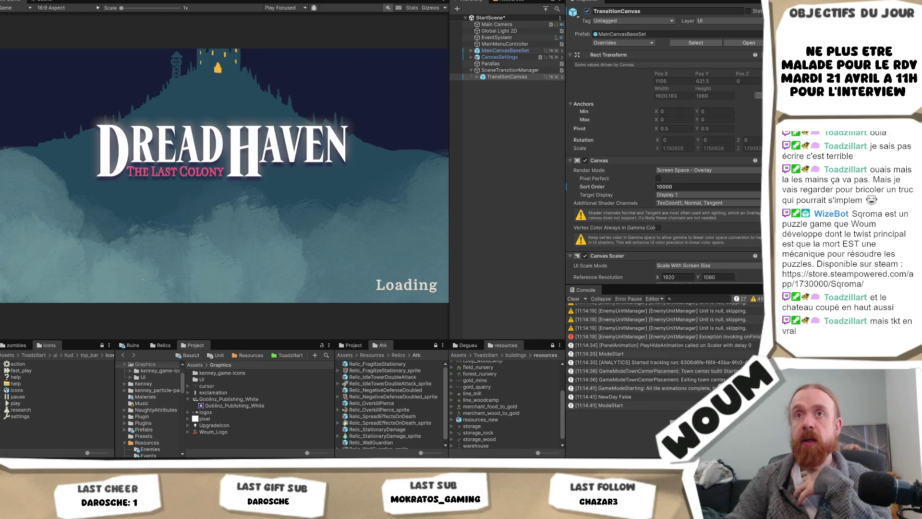
pyautogui.click(54, 7)
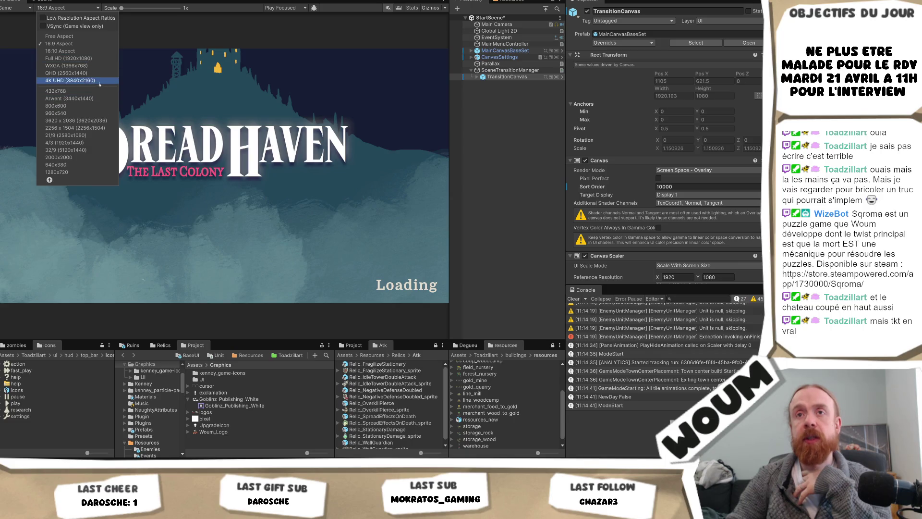
pyautogui.click(101, 135)
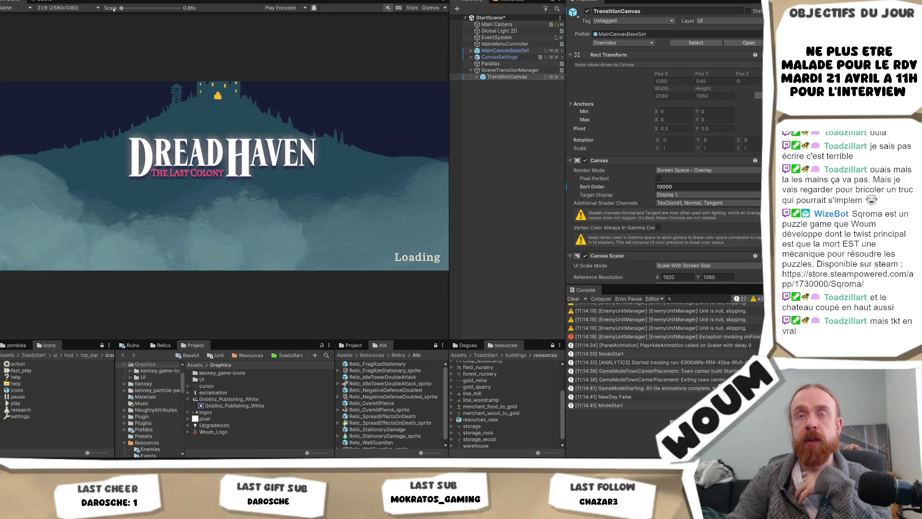
pyautogui.click(65, 7)
pyautogui.click(101, 150)
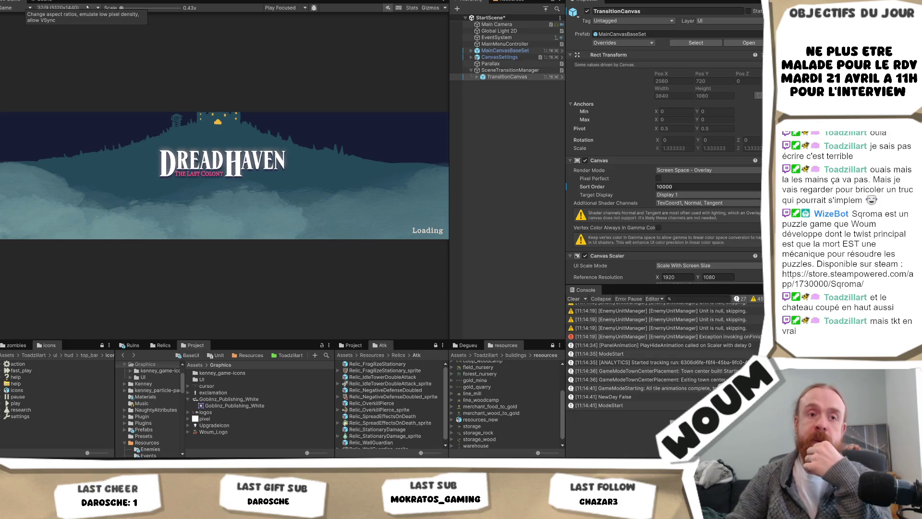
# Step: Return the Game view preview to 16:9 and reselect TransitionCanvas
pyautogui.click(87, 7)
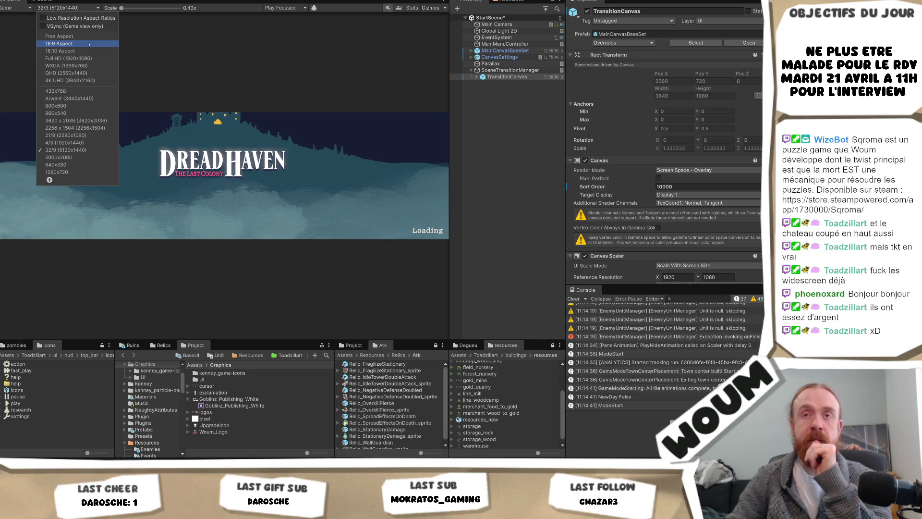
pyautogui.click(89, 43)
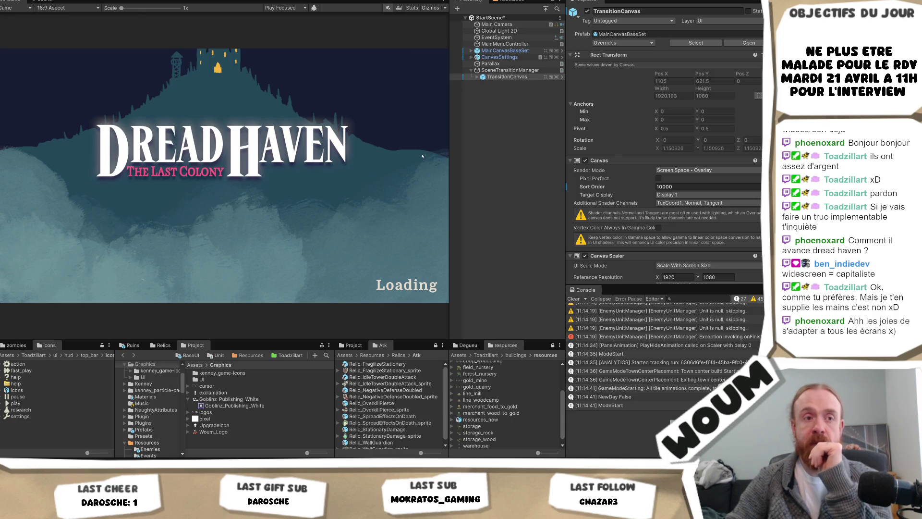
pyautogui.click(477, 77)
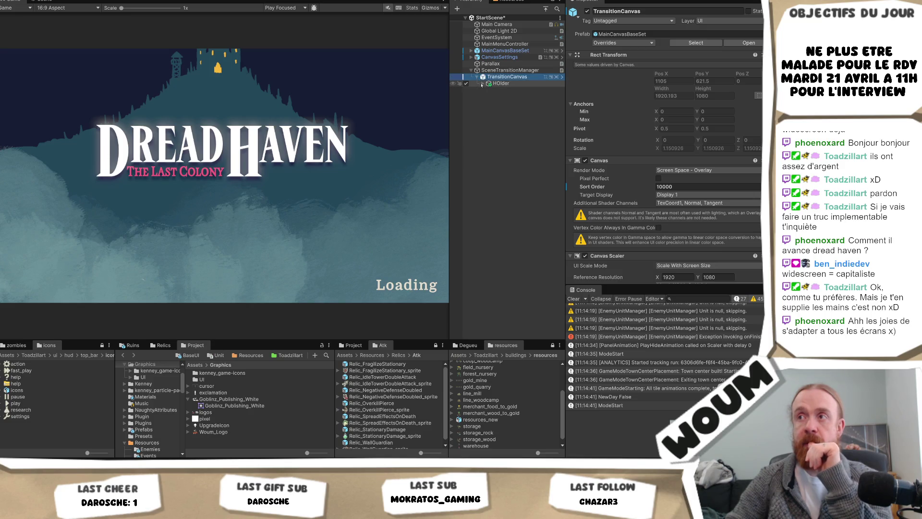
# Step: Expand Holder to reveal TransitionImage, Logo and MainMenuText, then switch to Krita
pyautogui.click(482, 83)
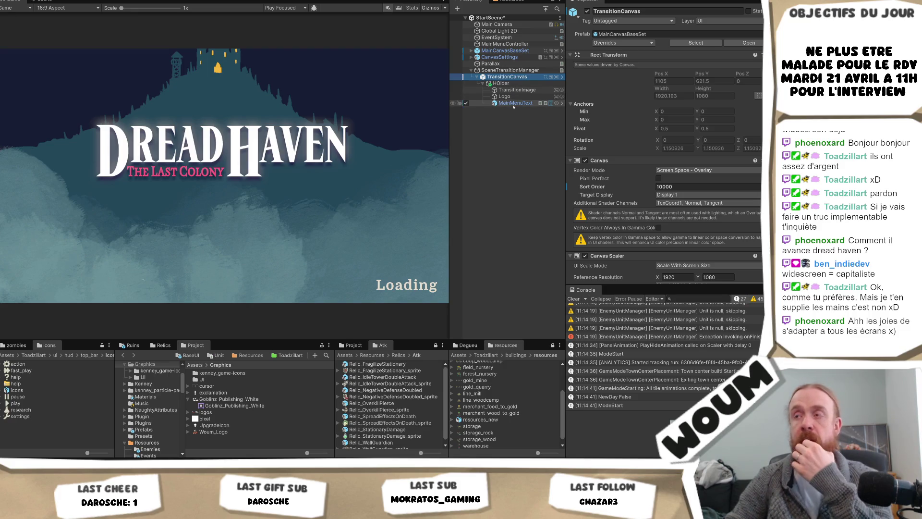
pyautogui.click(47, 311)
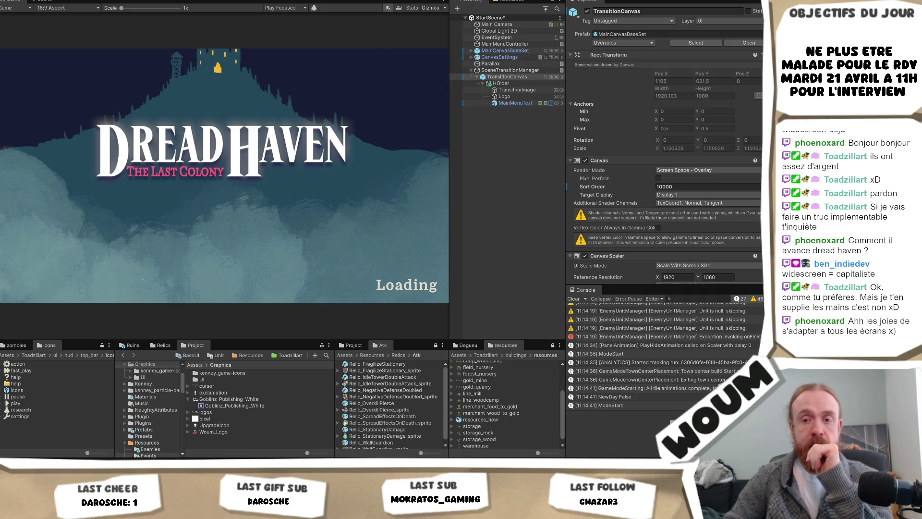
pyautogui.hotkey('alt', 'Tab')
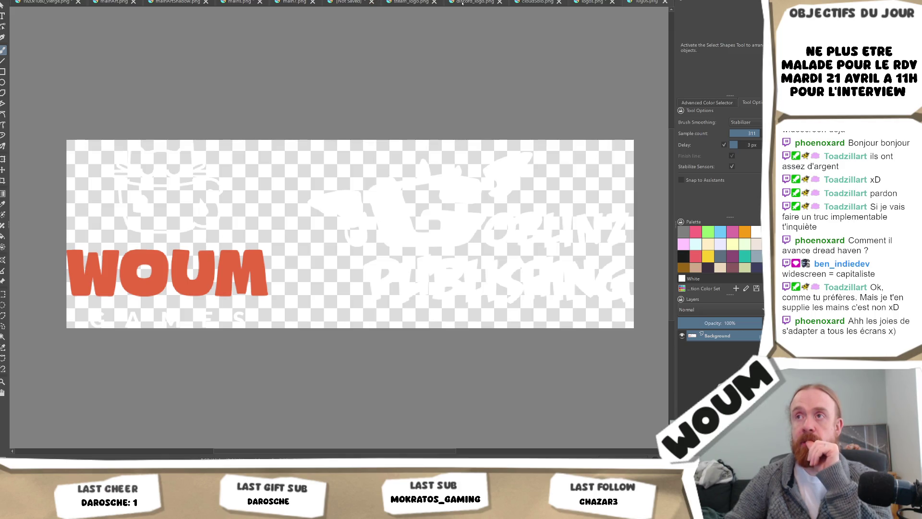
# Step: Close the unsaved Untitled document, discarding its changes
pyautogui.click(340, 2)
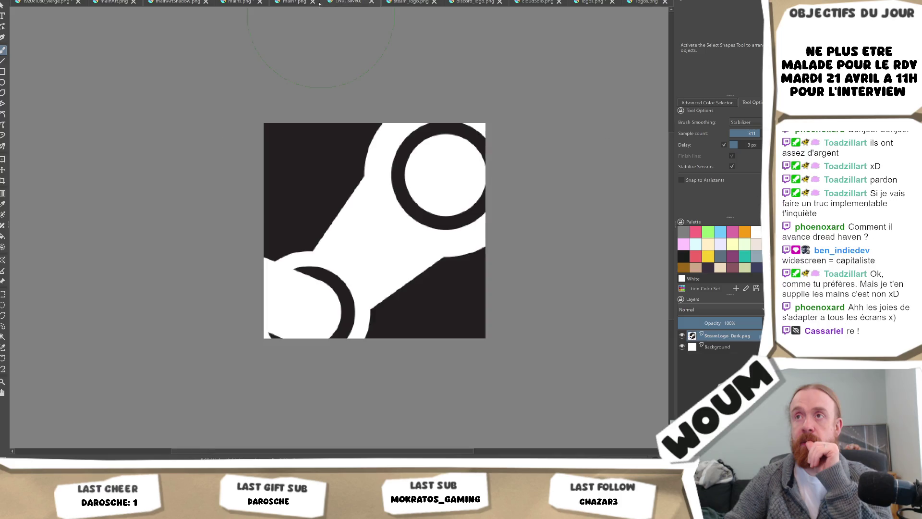
pyautogui.click(371, 2)
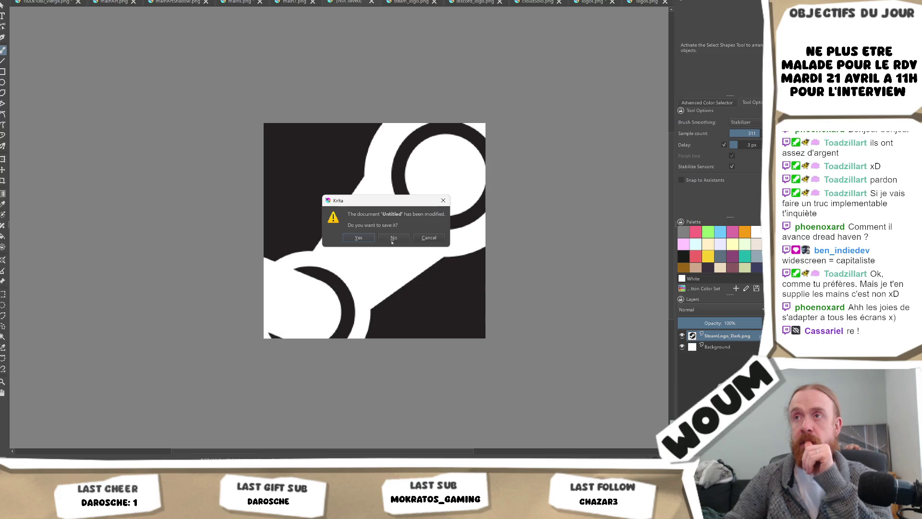
pyautogui.click(392, 239)
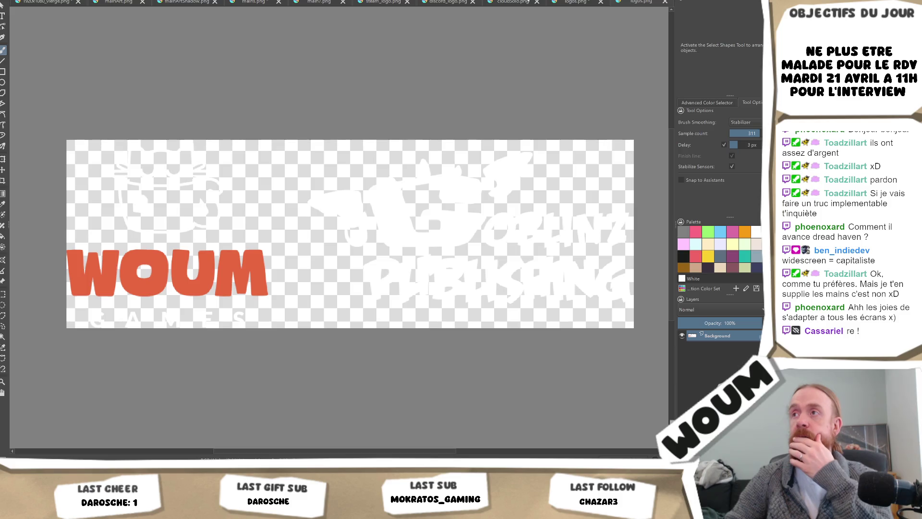
# Step: Flip between the Steam and publisher logo documents and bring up the recent files list
pyautogui.click(382, 1)
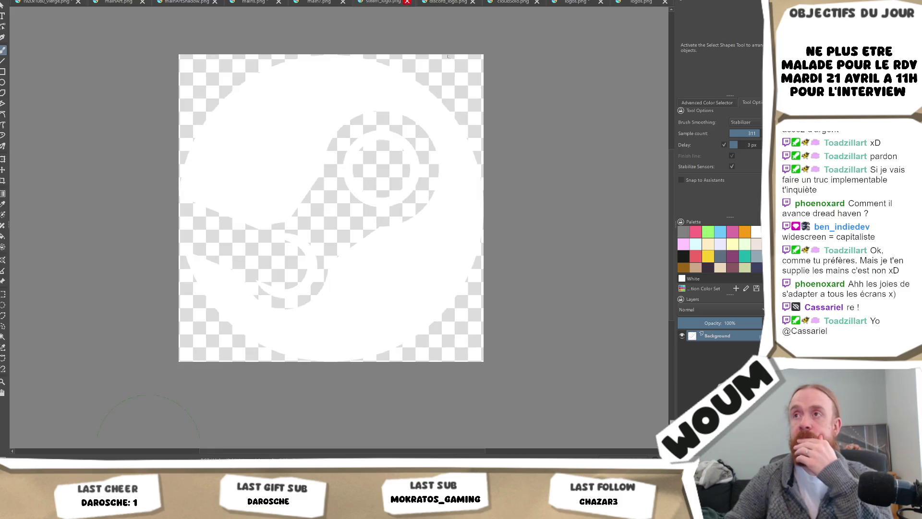
pyautogui.click(569, 2)
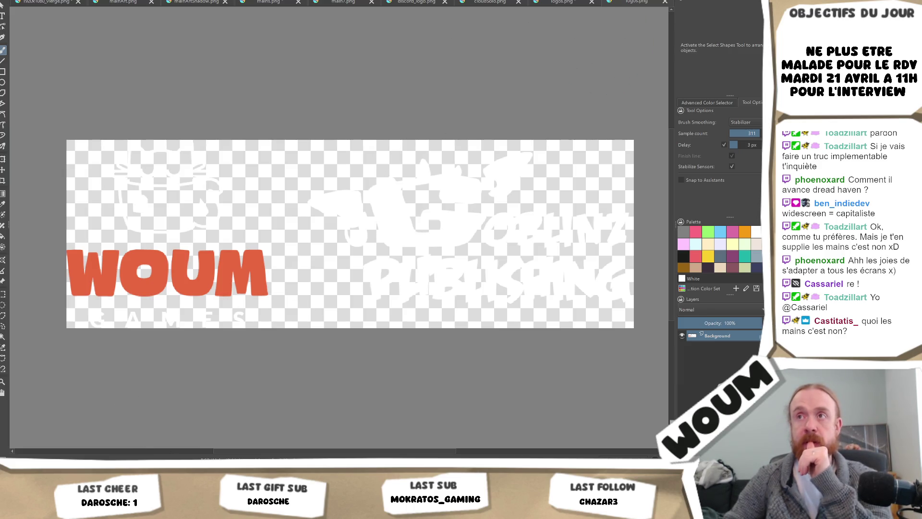
pyautogui.hotkey('alt', 'f')
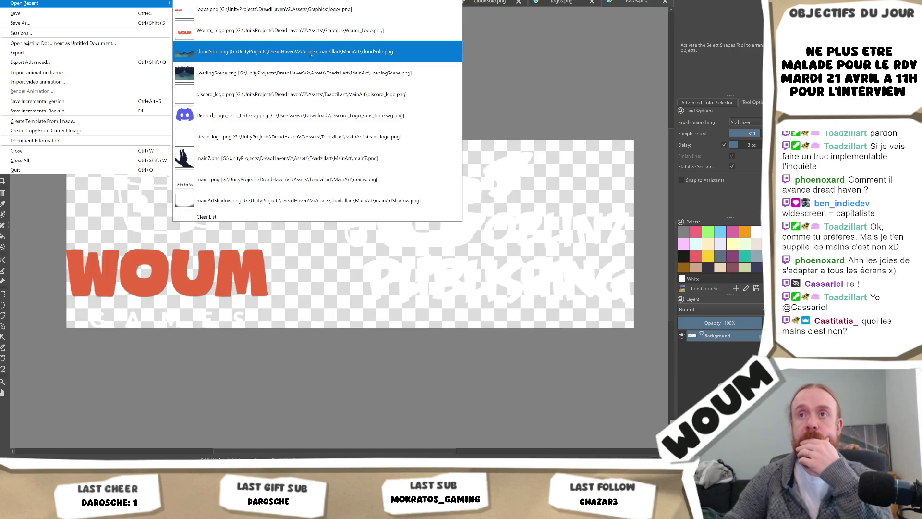
# Step: Open LoadingScene.png castle art from recent files, then switch back to Unity
pyautogui.click(314, 73)
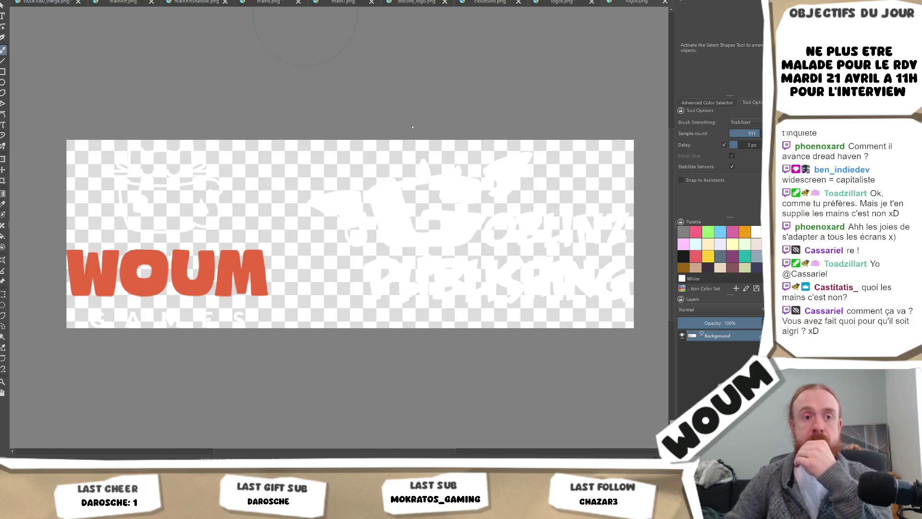
pyautogui.scroll(-2, 403, 141)
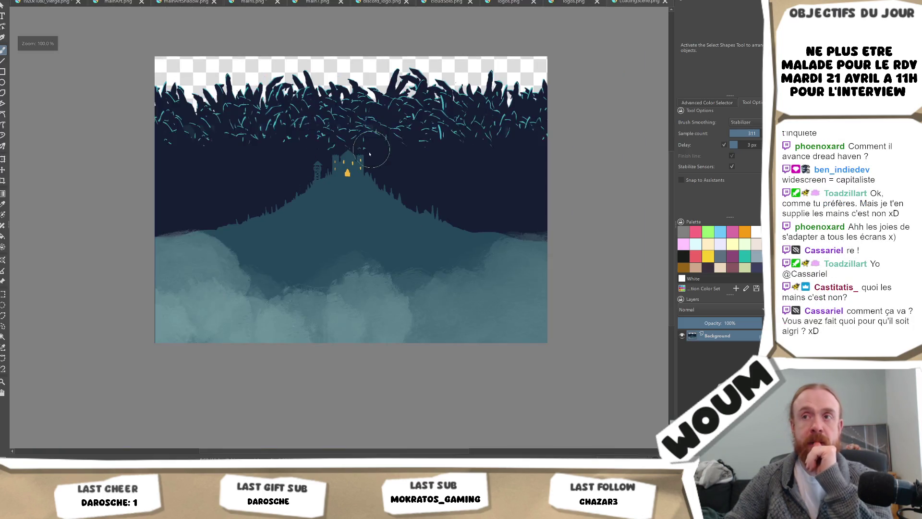
pyautogui.scroll(4, 371, 162)
pyautogui.scroll(-3, 368, 169)
pyautogui.scroll(3, 382, 156)
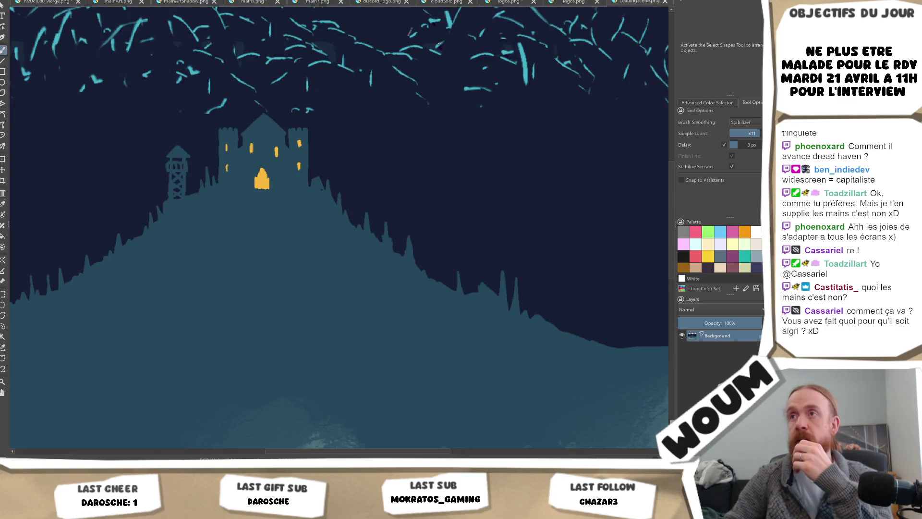
pyautogui.hotkey('alt', 'f')
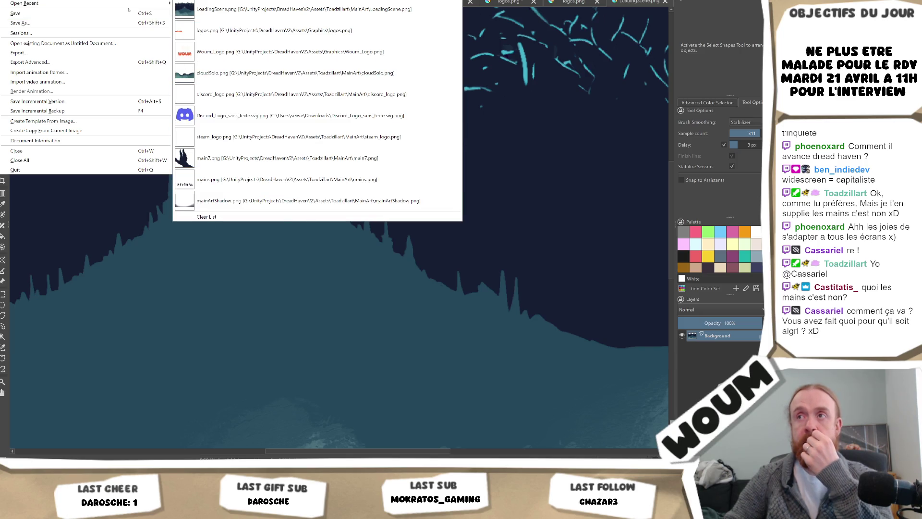
pyautogui.press('Escape')
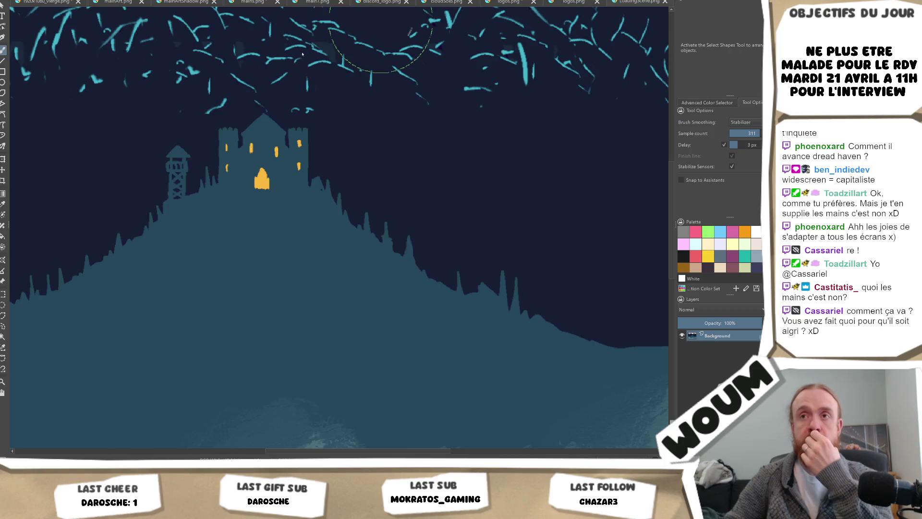
pyautogui.hotkey('ctrl', 'o')
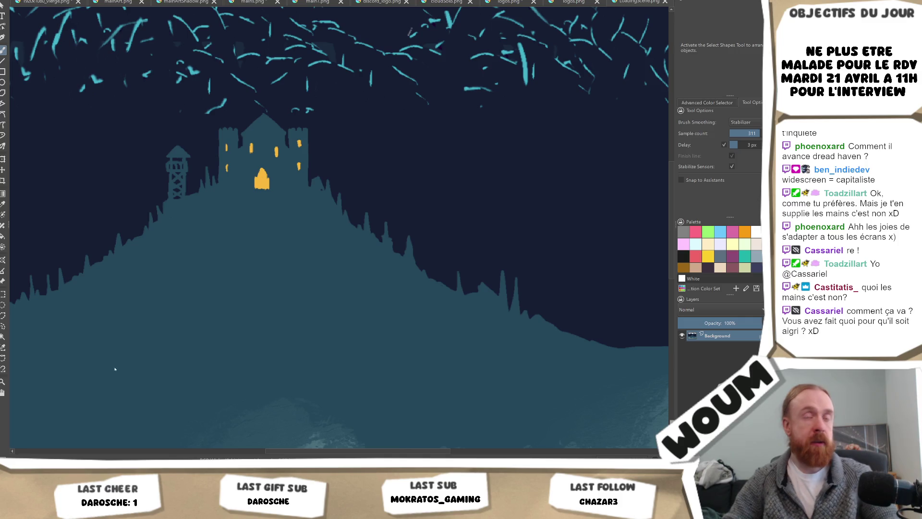
pyautogui.hotkey('alt', 'Tab')
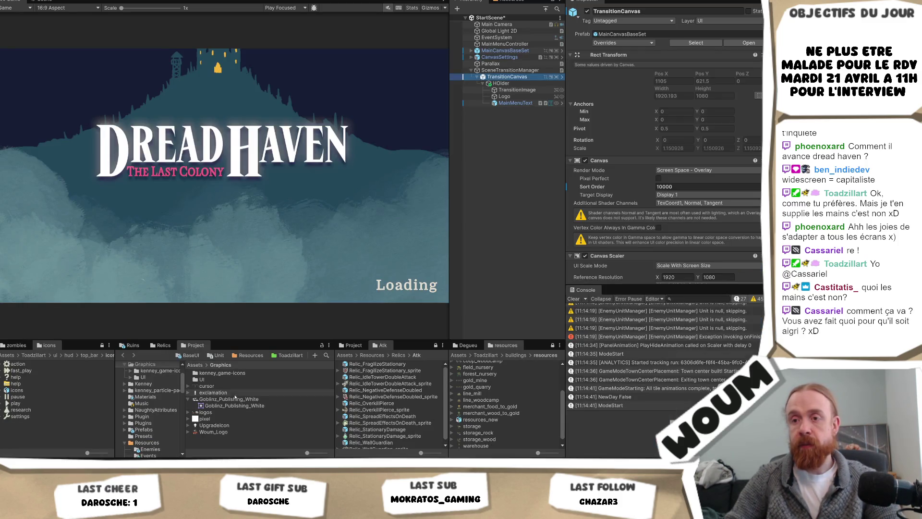
# Step: Reveal the Goblinz_Publishing_White asset in File Explorer, close it, and return to Krita
pyautogui.rightClick(233, 398)
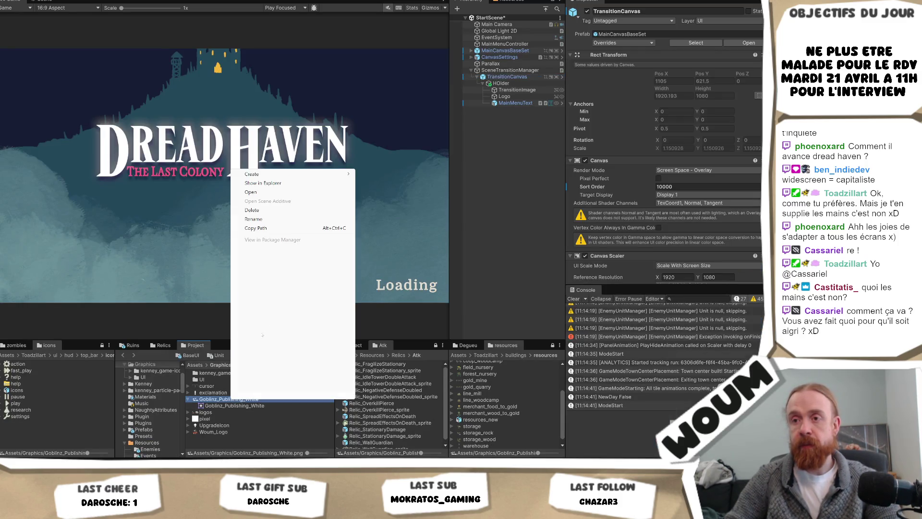
pyautogui.click(276, 182)
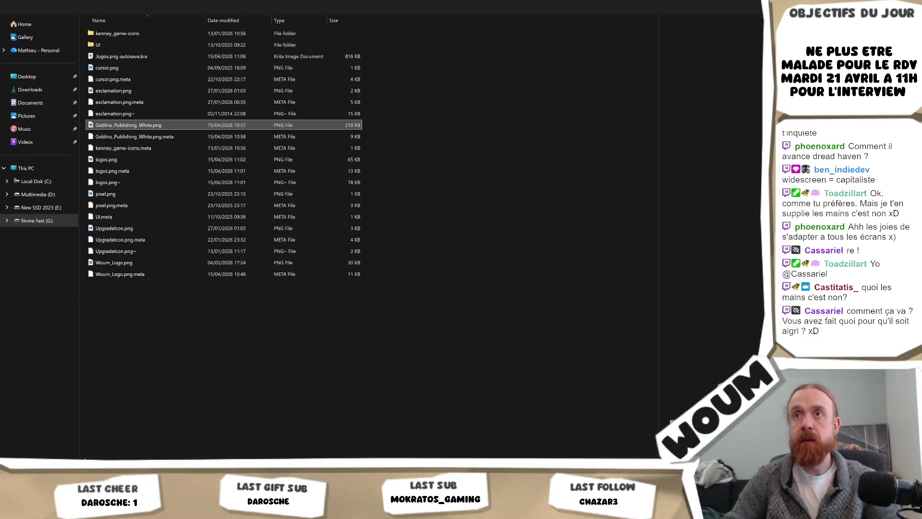
pyautogui.press('F4')
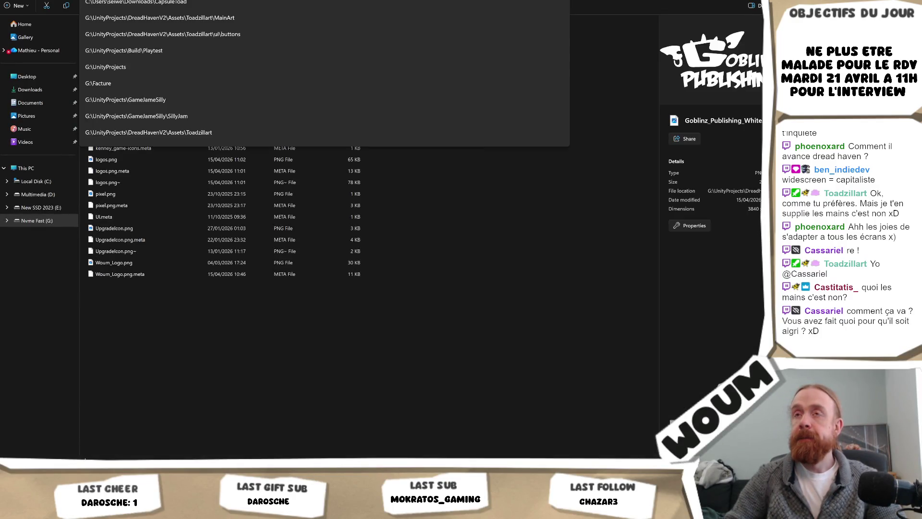
pyautogui.hotkey('alt', 'F4')
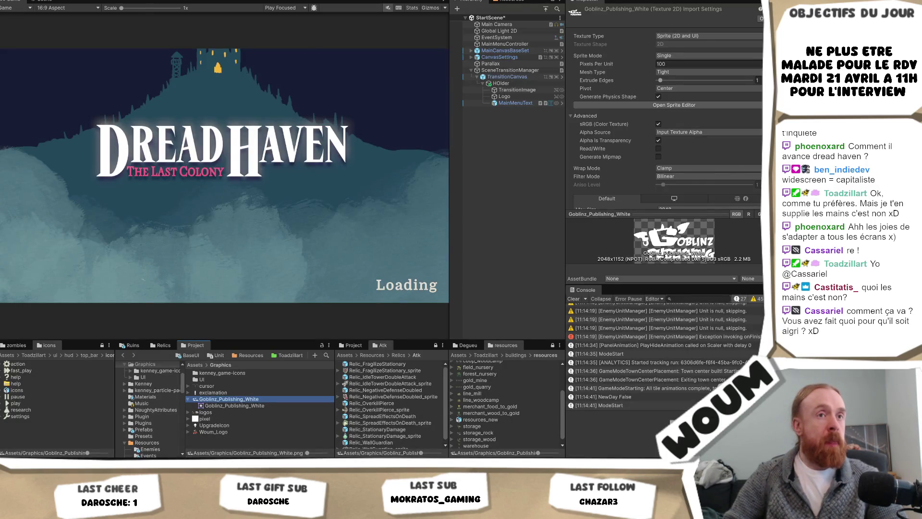
pyautogui.hotkey('alt', 'Tab')
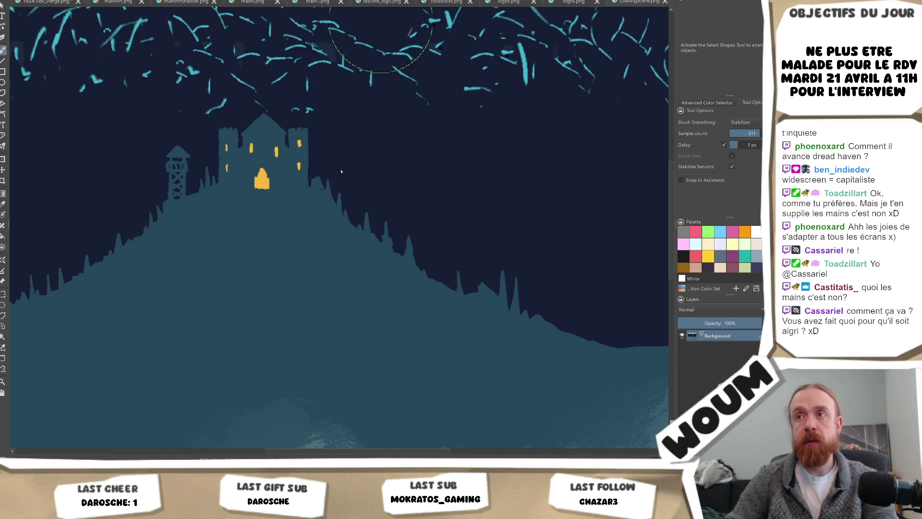
pyautogui.scroll(-3, 423, 196)
pyautogui.scroll(5, 510, 210)
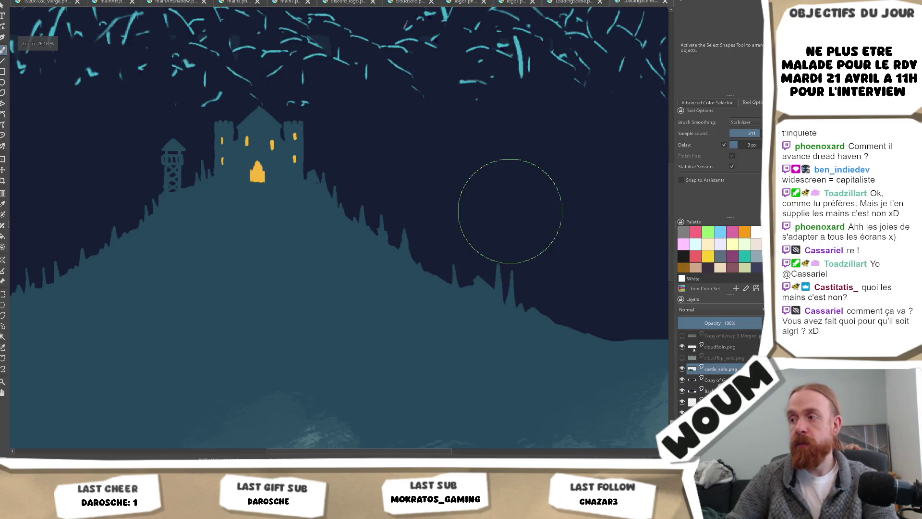
# Step: Select the castle_solo.png layer and move the castle and hill slightly lower
pyautogui.click(713, 389)
pyautogui.scroll(-2, 525, 298)
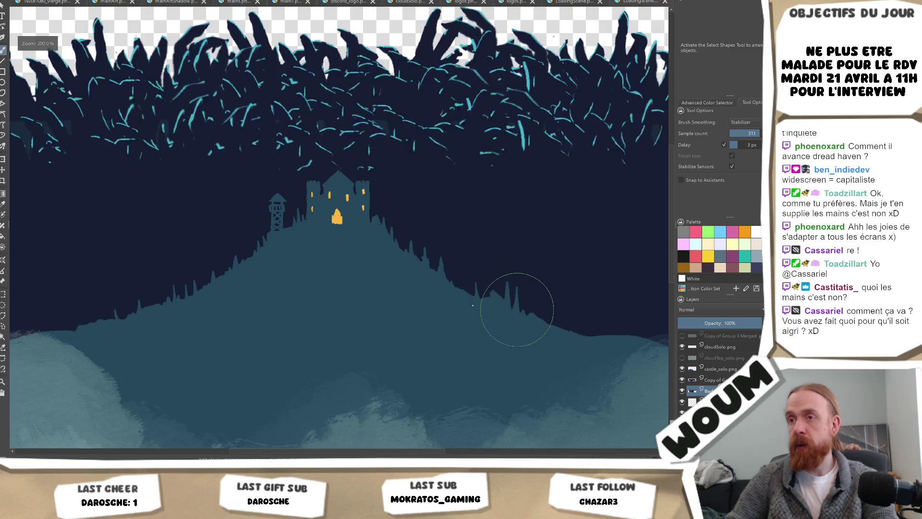
pyautogui.scroll(1, 451, 229)
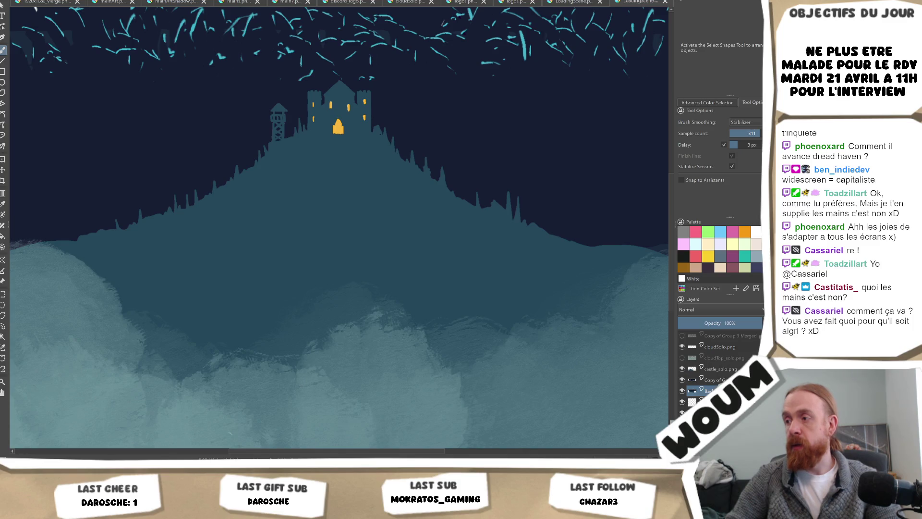
pyautogui.click(729, 370)
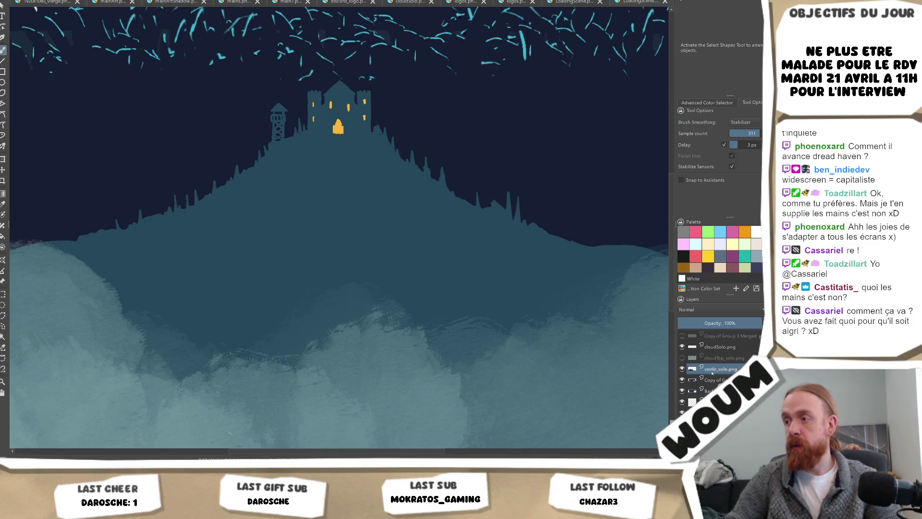
pyautogui.hotkey('ctrl', 't')
pyautogui.scroll(-1, 365, 103)
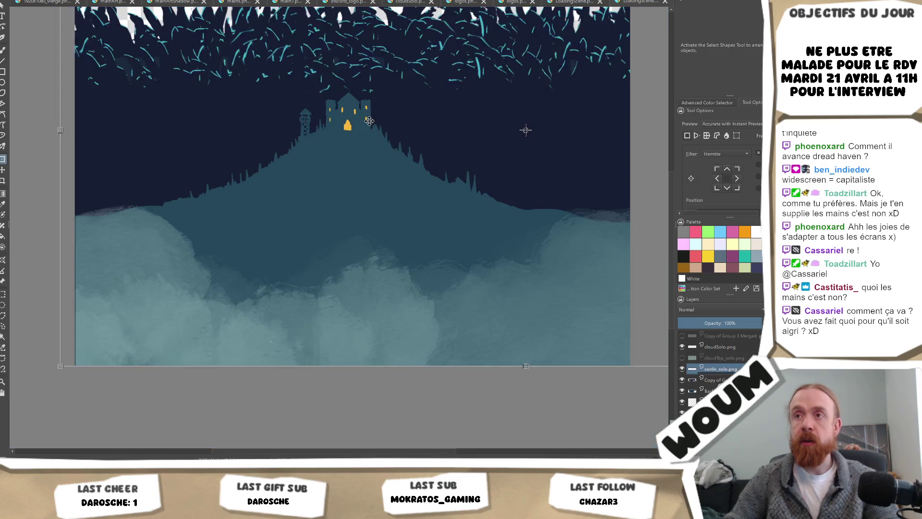
pyautogui.scroll(-1, 366, 97)
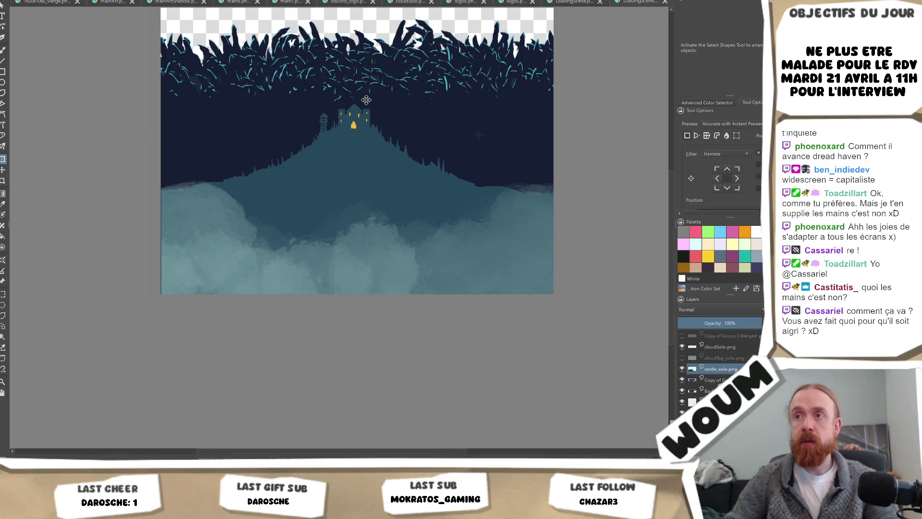
pyautogui.moveTo(368, 88); pyautogui.dragTo(365, 105)
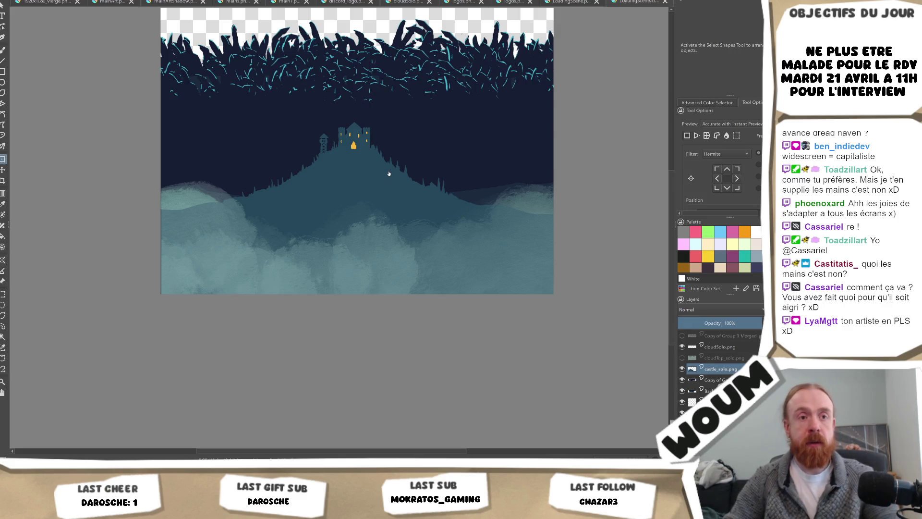
pyautogui.scroll(1, 389, 174)
pyautogui.scroll(1, 391, 169)
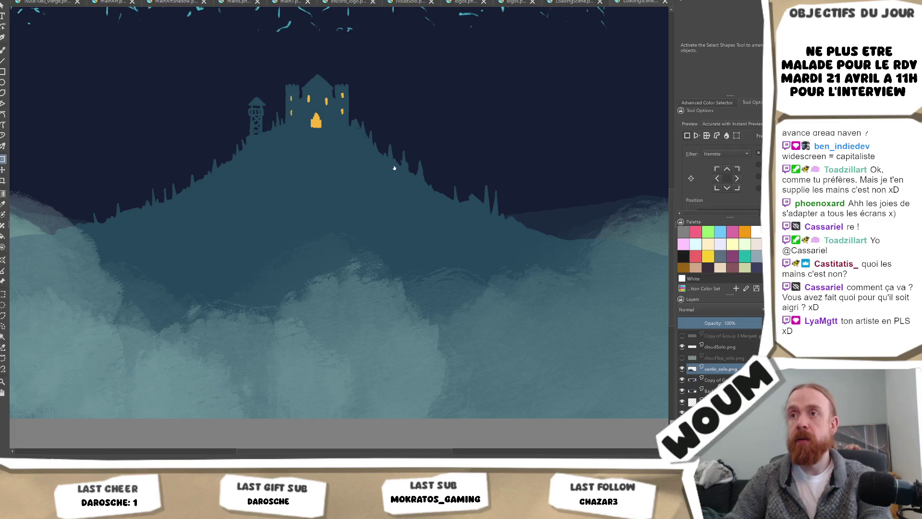
# Step: Compare with the Unity loading screen and return to the Krita painting
pyautogui.click(154, 425)
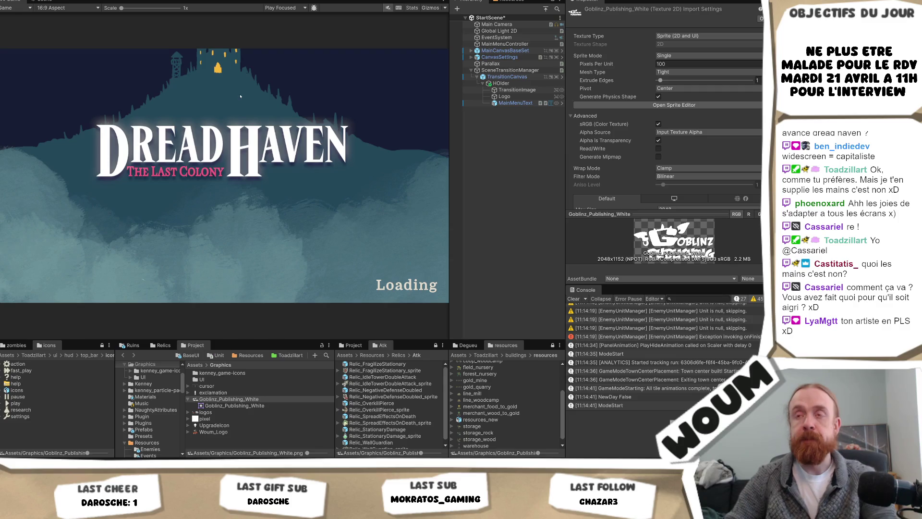
pyautogui.hotkey('alt', 'Tab')
pyautogui.hotkey('alt', 'f')
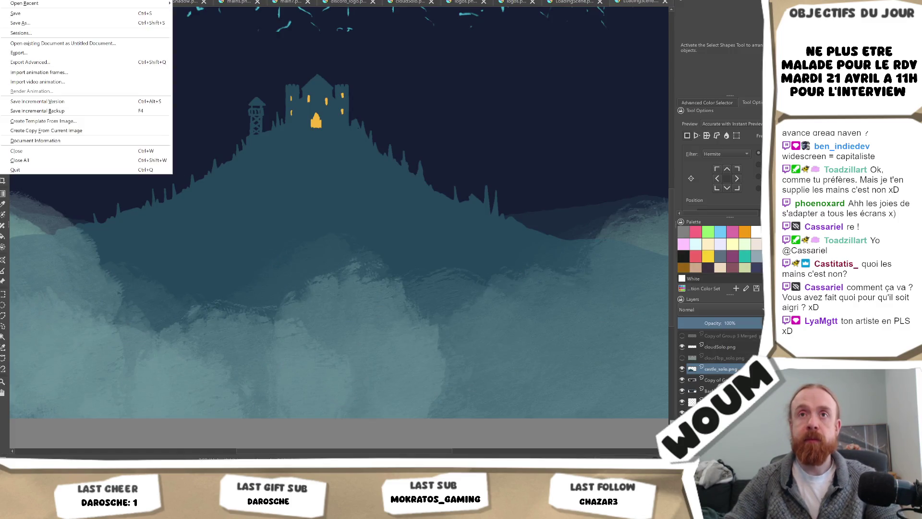
# Step: Export the painting as PNG over LoadingScene.png, replacing the existing file
pyautogui.click(53, 63)
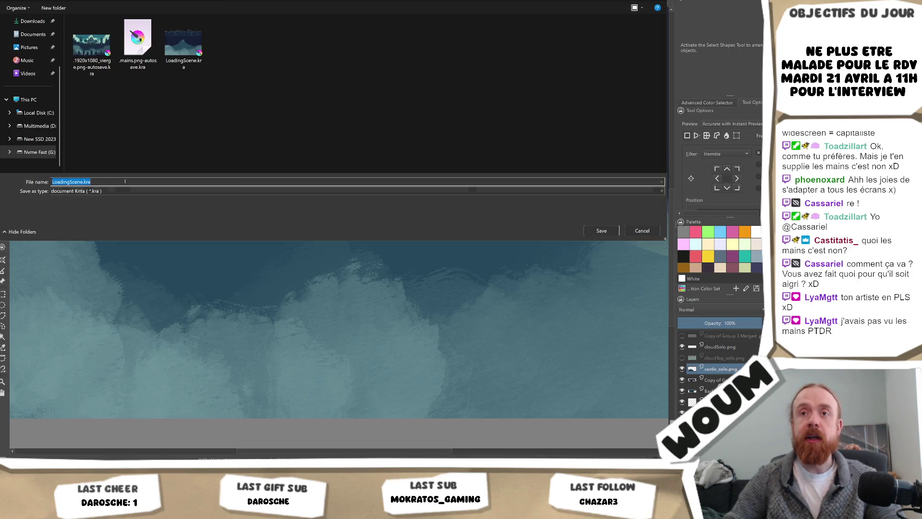
pyautogui.click(120, 192)
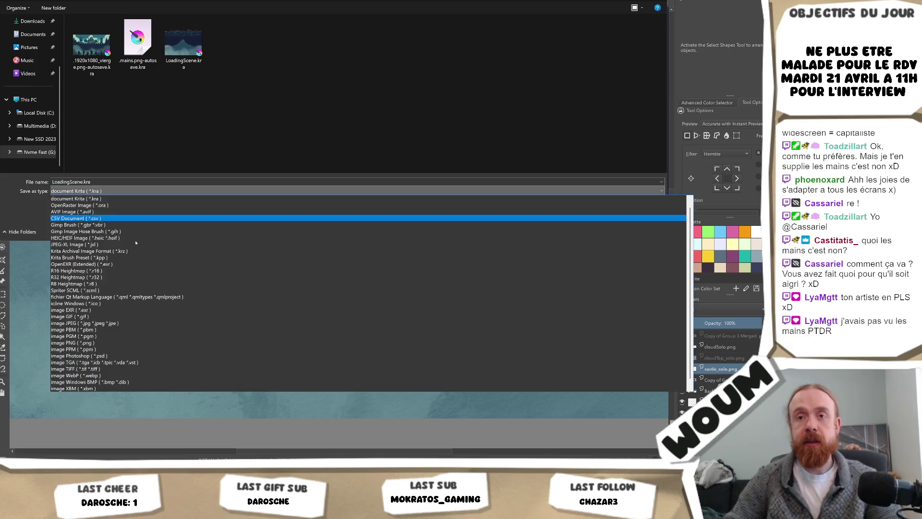
pyautogui.click(126, 341)
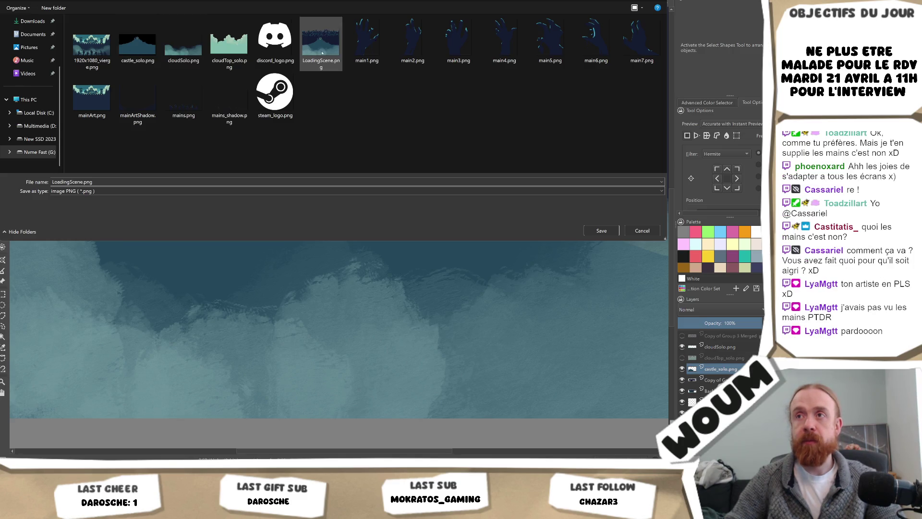
pyautogui.click(322, 53)
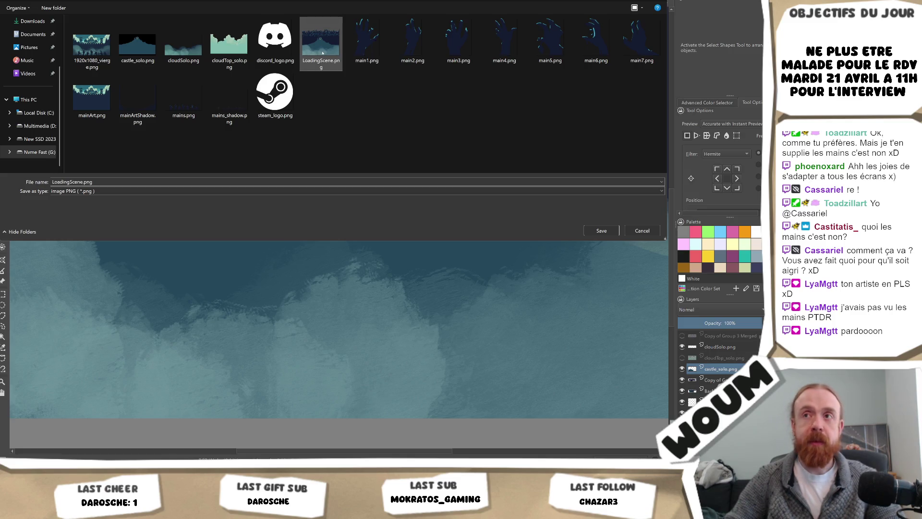
pyautogui.click(600, 231)
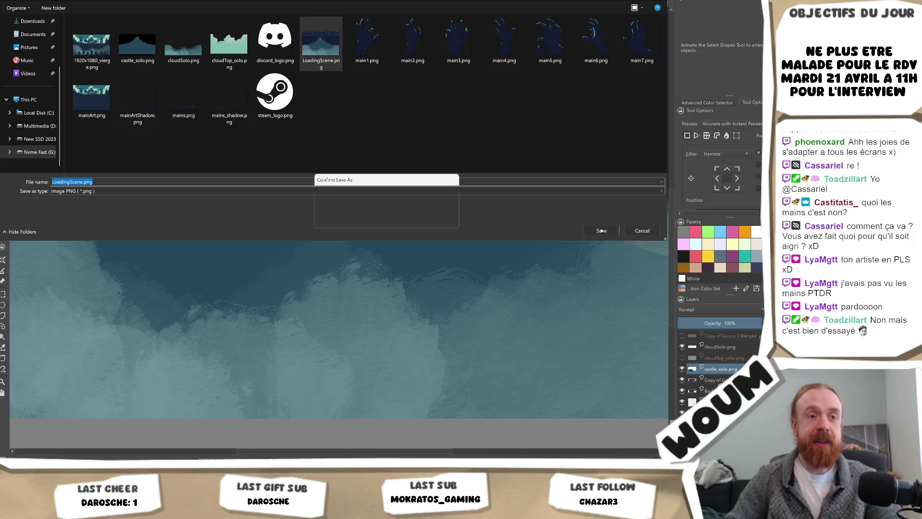
pyautogui.click(410, 220)
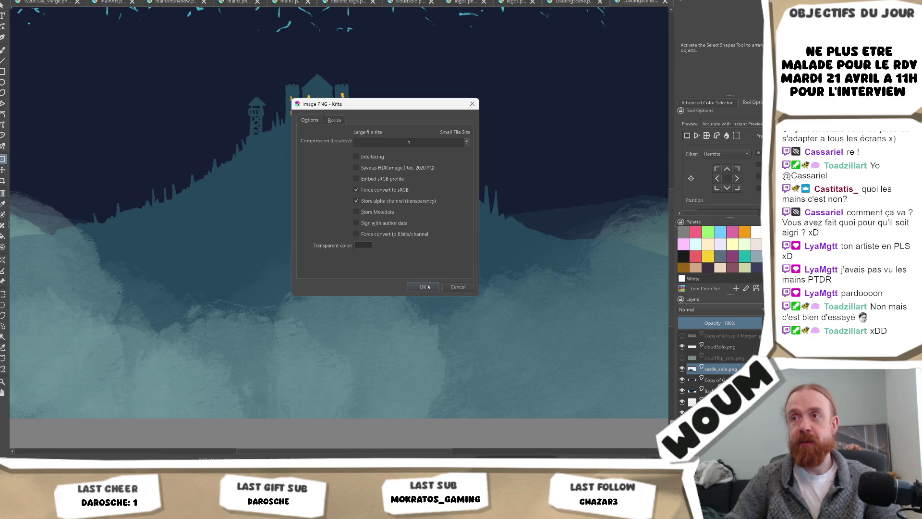
pyautogui.click(429, 287)
# Step: Check the updated loading screen in Unity and return to Krita
pyautogui.hotkey('alt', 'Tab')
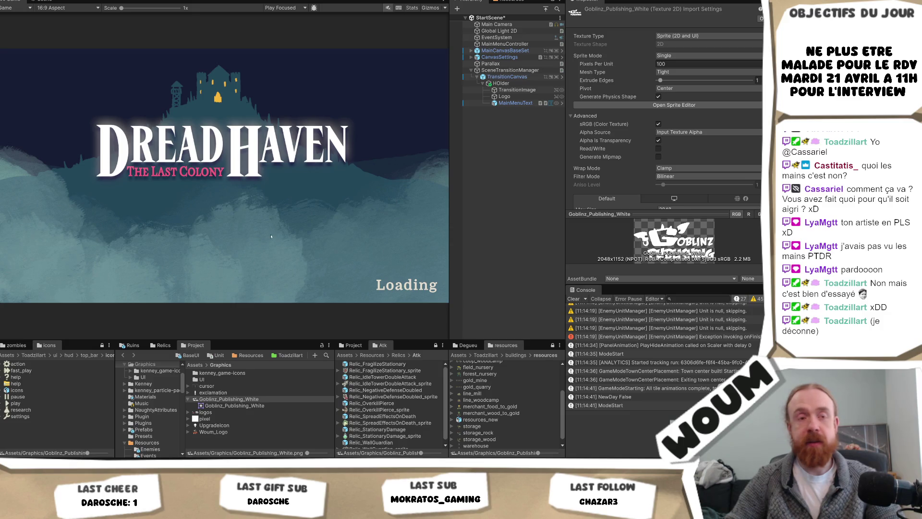
pyautogui.hotkey('alt', 'Tab')
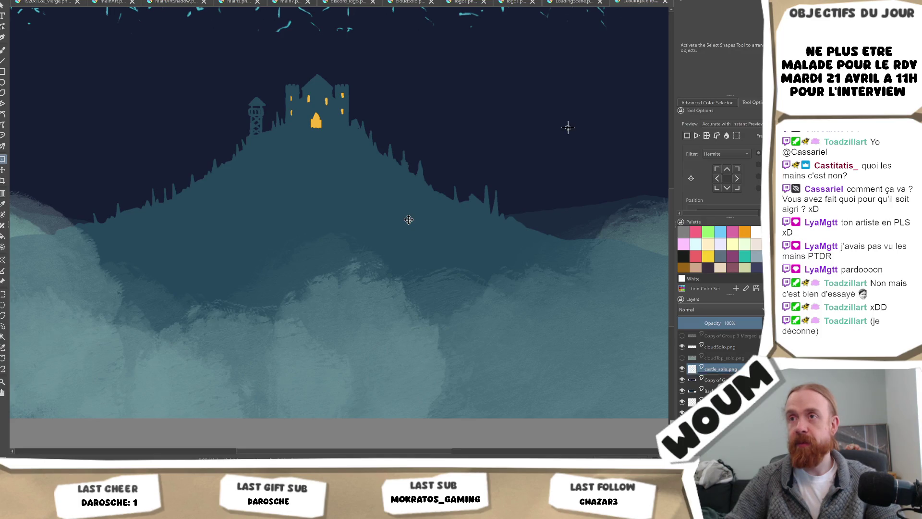
pyautogui.scroll(-1, 403, 224)
pyautogui.scroll(-1, 397, 226)
pyautogui.scroll(2, 398, 226)
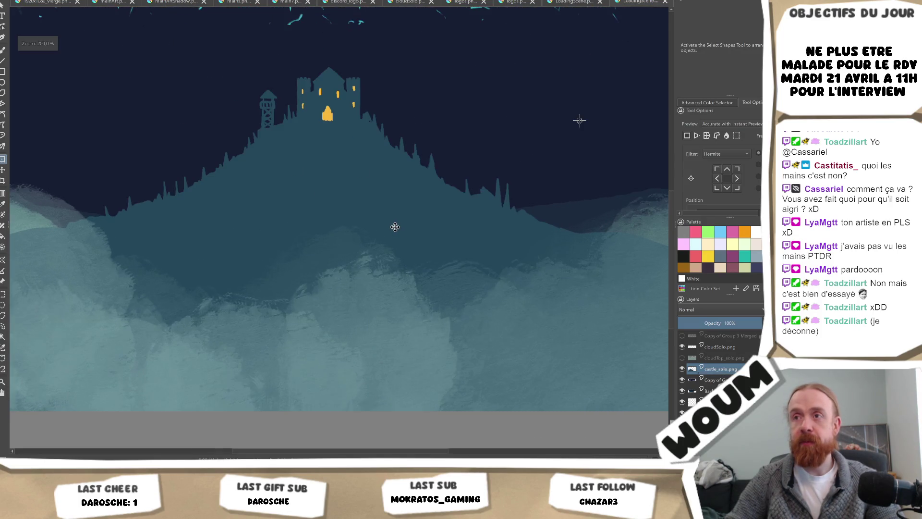
# Step: Raise the castle-and-hill layer slightly, save the painting, and recheck Unity's loading screen
pyautogui.moveTo(388, 239); pyautogui.dragTo(389, 224)
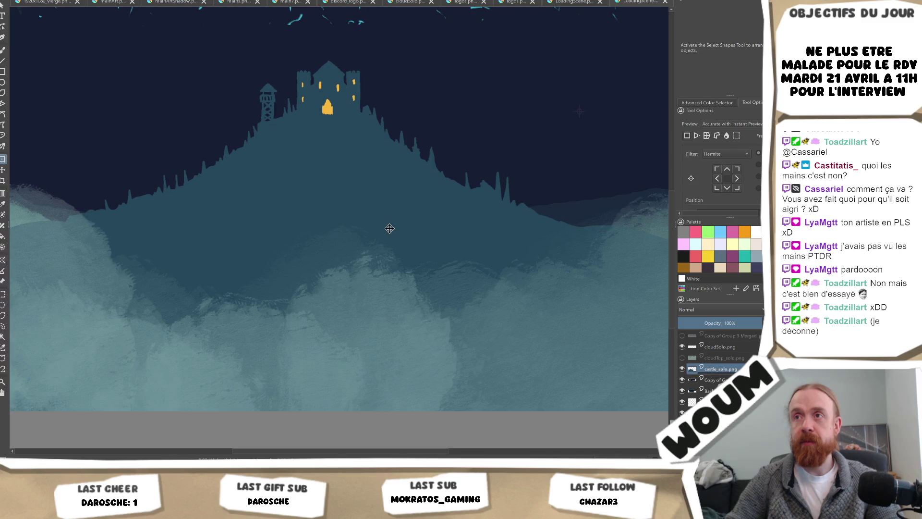
pyautogui.hotkey('shift', 'Up')
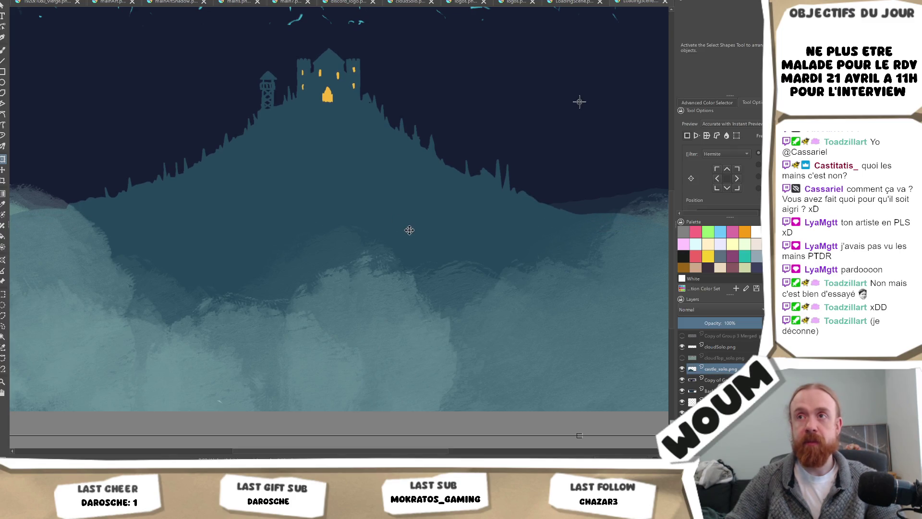
pyautogui.hotkey('ctrl', 's')
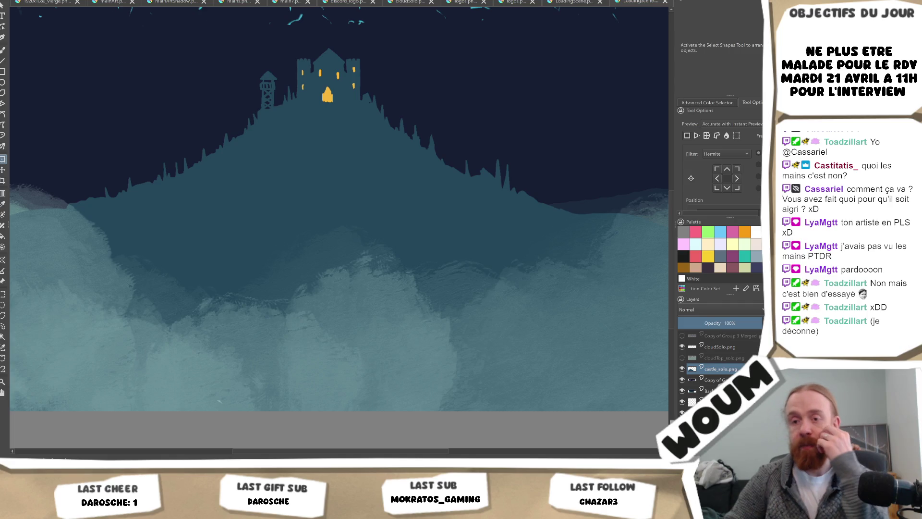
pyautogui.hotkey('alt', 'Tab')
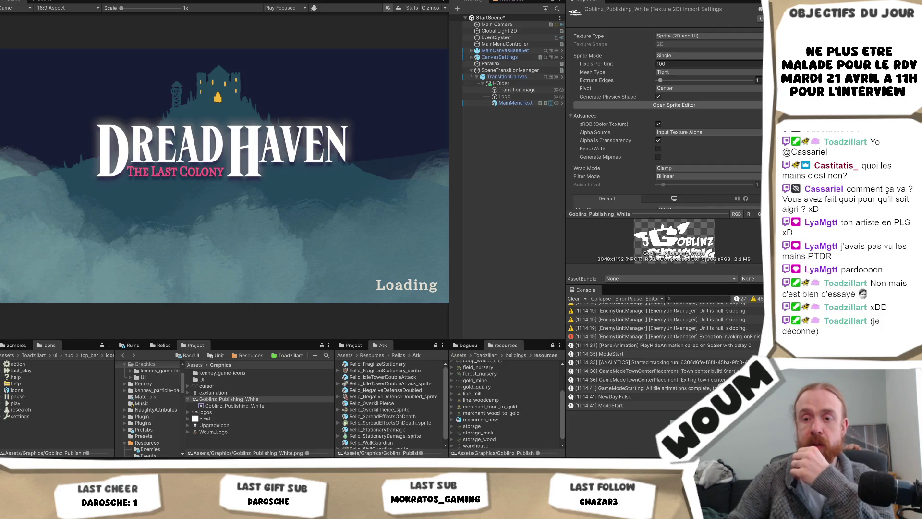
pyautogui.hotkey('alt', 'Tab')
pyautogui.scroll(2, 376, 231)
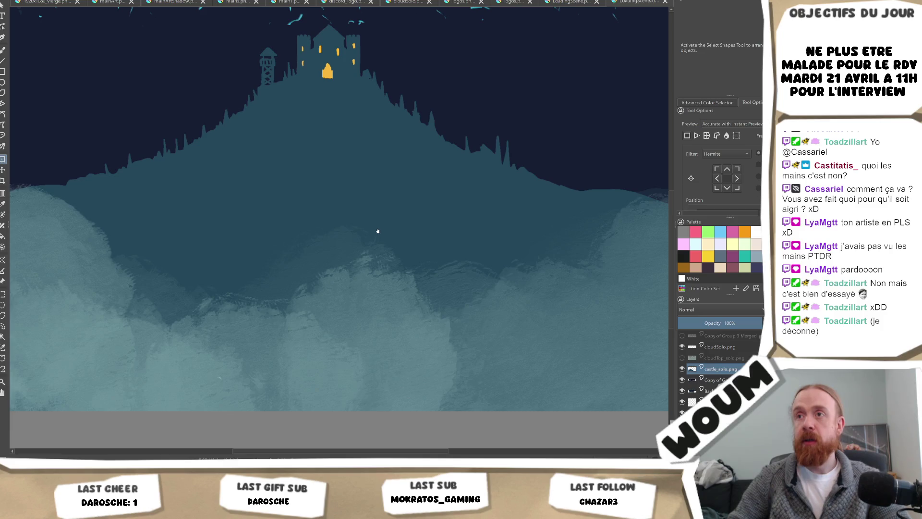
# Step: Browse the File and Edit menus, then switch over to the Unity editor
pyautogui.hotkey('ctrl', 't')
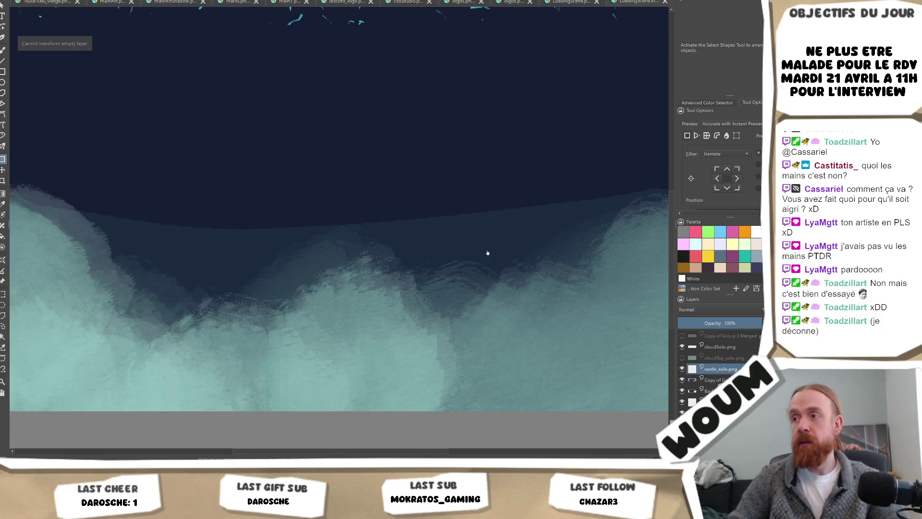
pyautogui.scroll(-2, 439, 195)
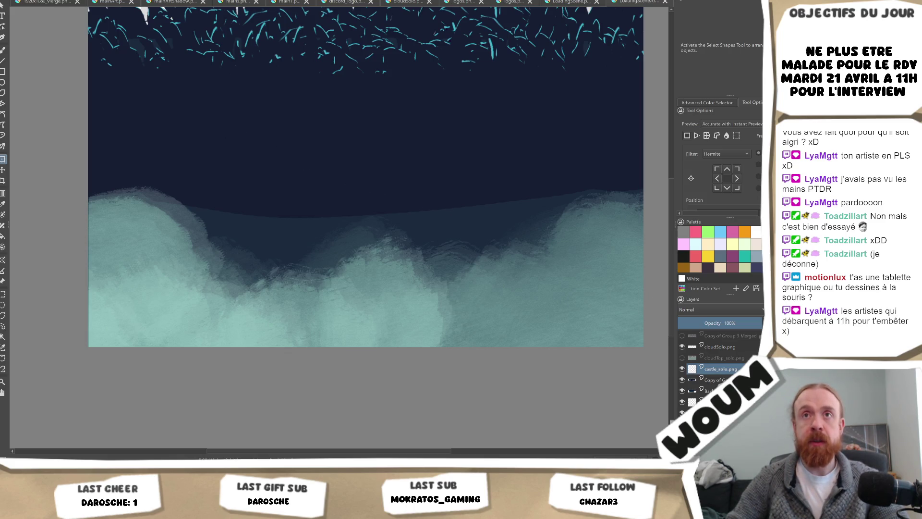
pyautogui.hotkey('alt', 'f')
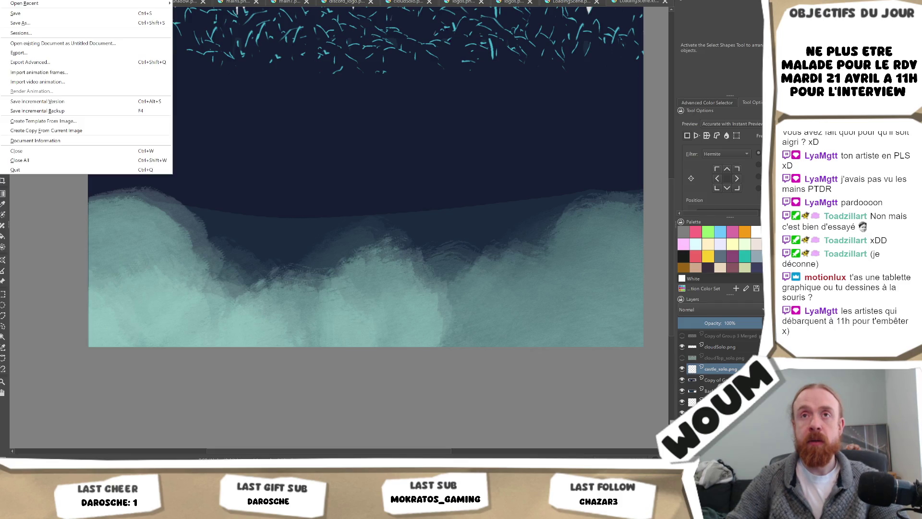
pyautogui.press('Right')
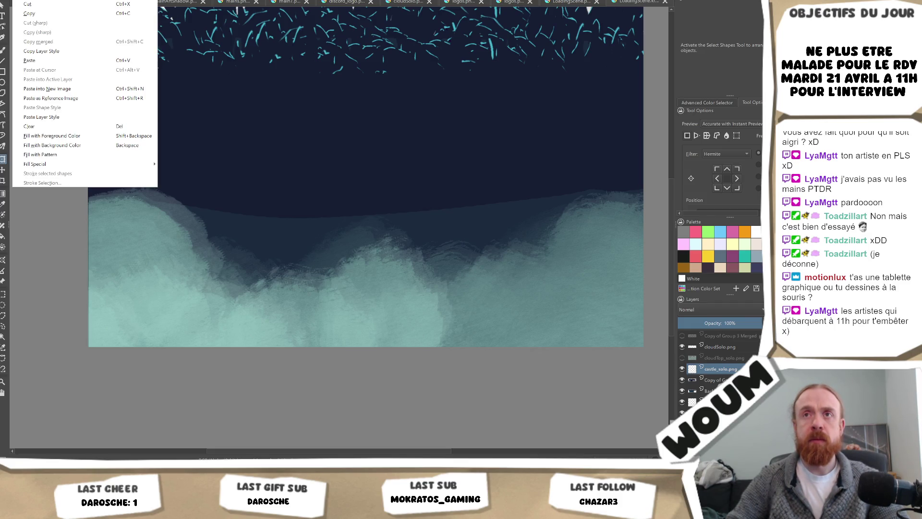
pyautogui.press('Escape')
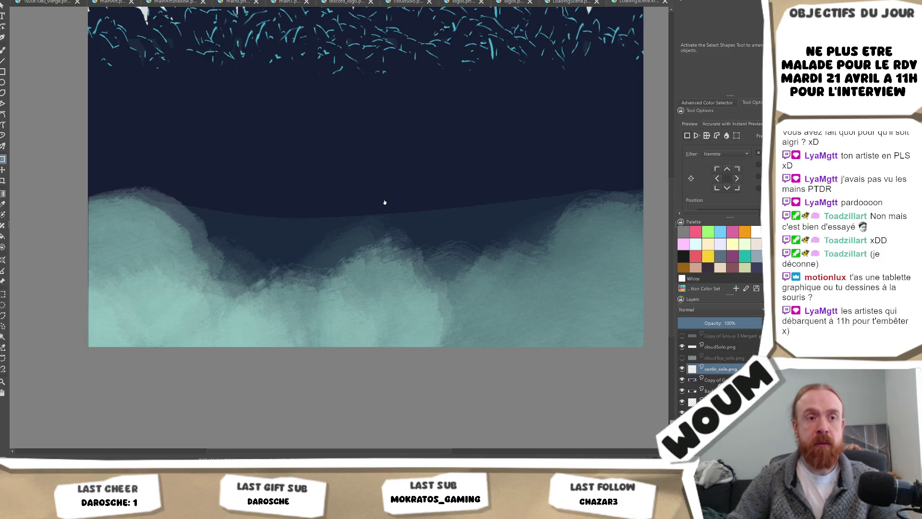
pyautogui.scroll(2, 384, 202)
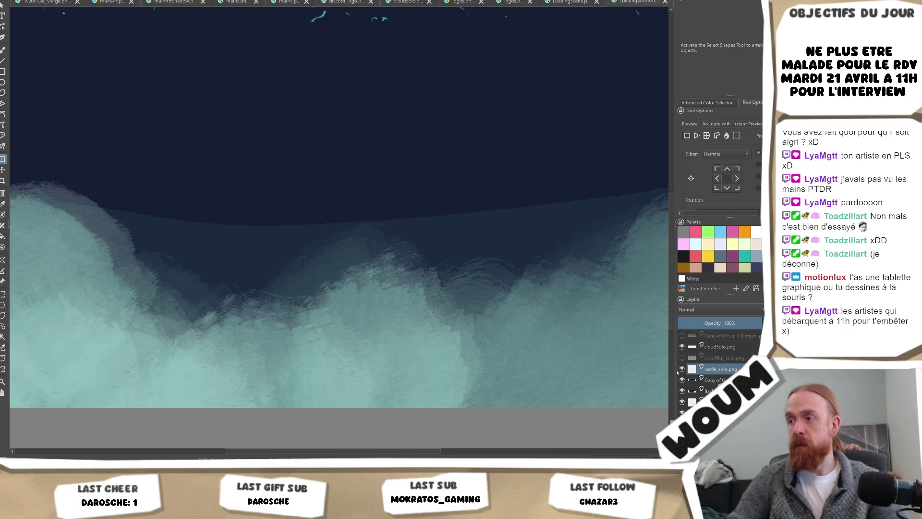
pyautogui.scroll(-2, 470, 206)
pyautogui.scroll(-1, 470, 206)
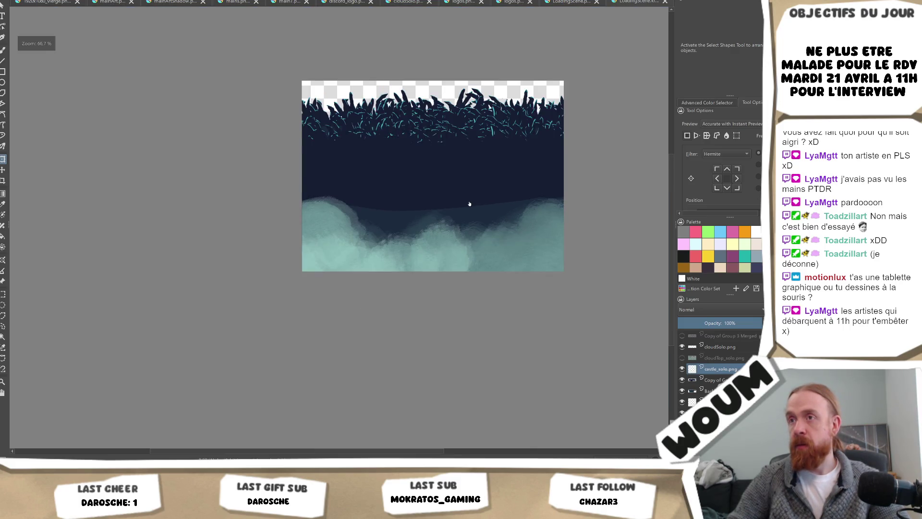
pyautogui.scroll(2, 469, 204)
pyautogui.scroll(1, 469, 204)
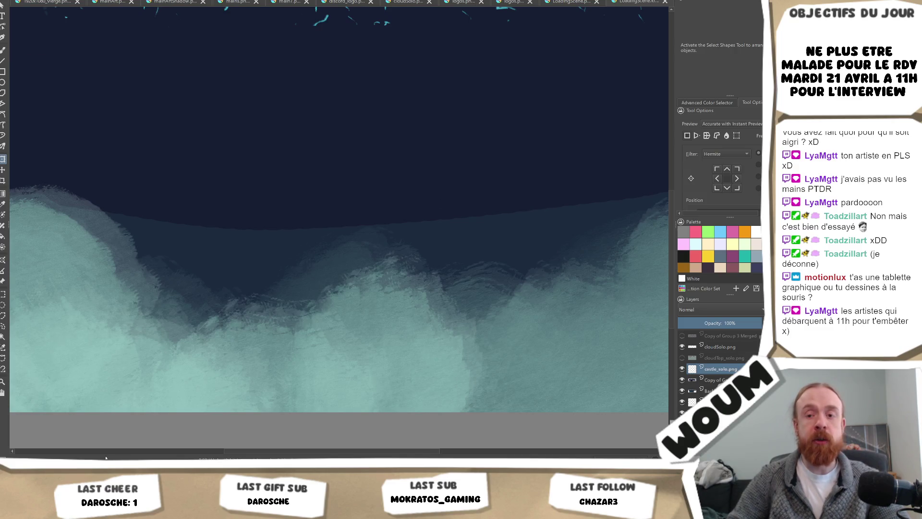
pyautogui.hotkey('alt', 'Tab')
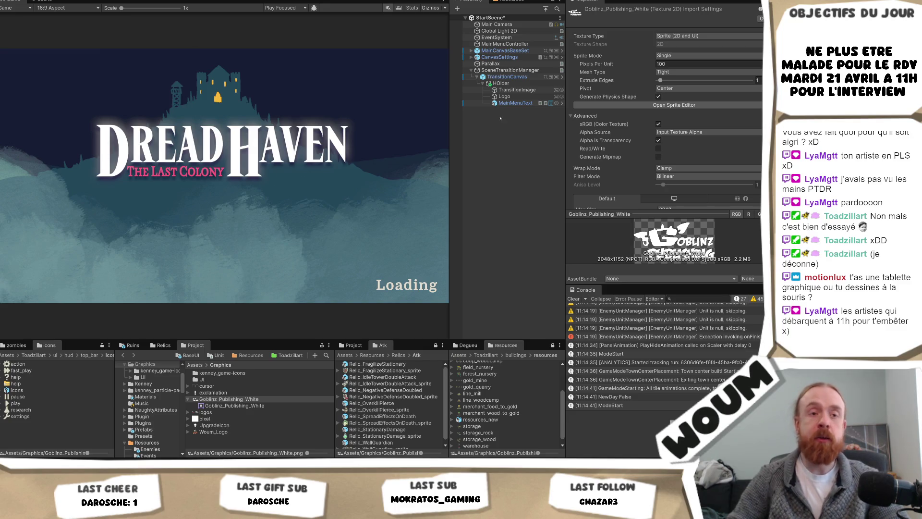
pyautogui.moveTo(505, 96)
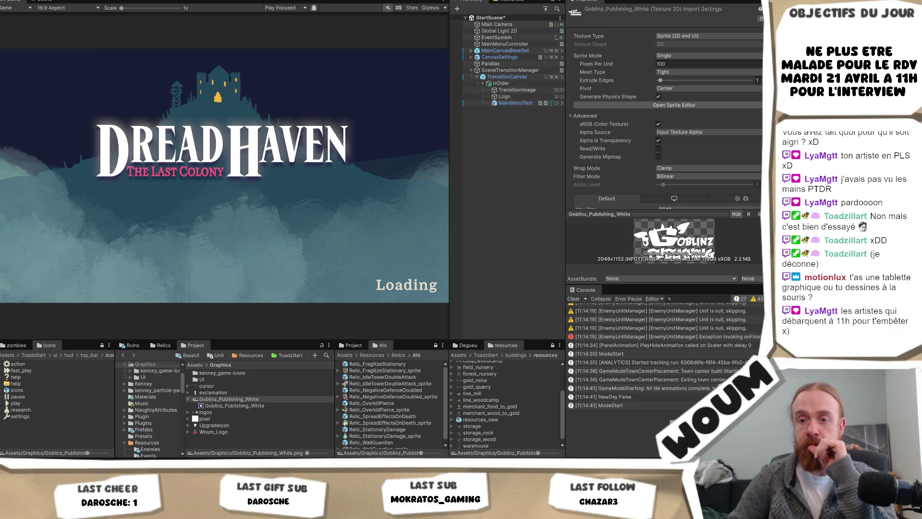
# Step: Switch from the Unity loading-screen preview back to the Krita painting
pyautogui.hotkey('alt', 'Tab')
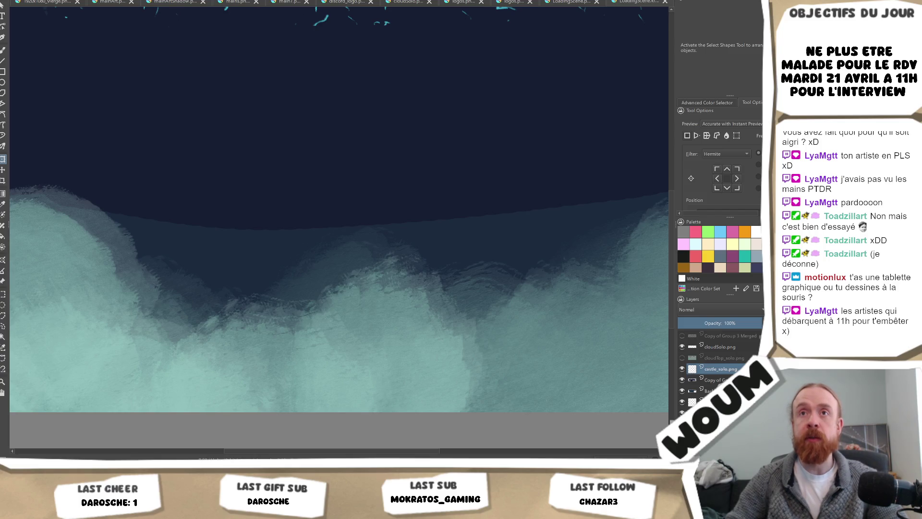
# Step: Select the cloudTop_solo and castle_solo layers, then close LoadingScene.kra (Ctrl+W)
pyautogui.rightClick(42, 3)
pyautogui.press('Escape')
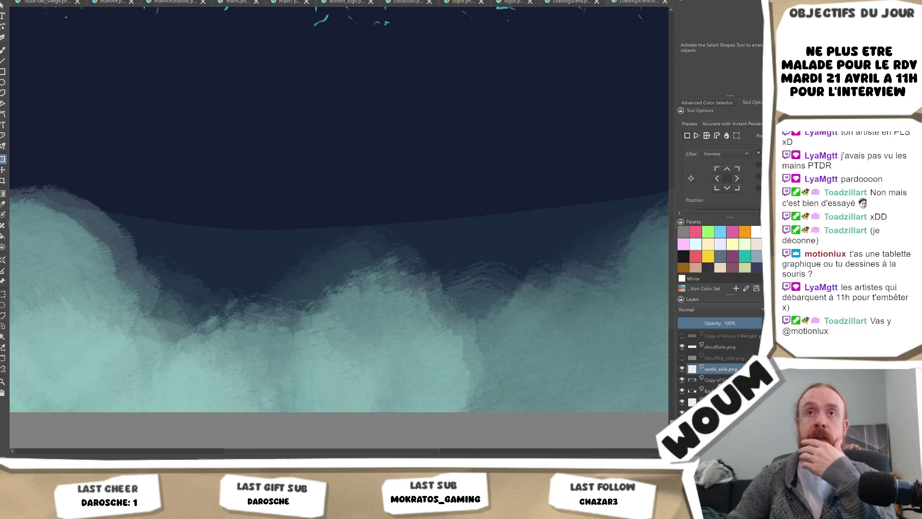
pyautogui.click(21, 3)
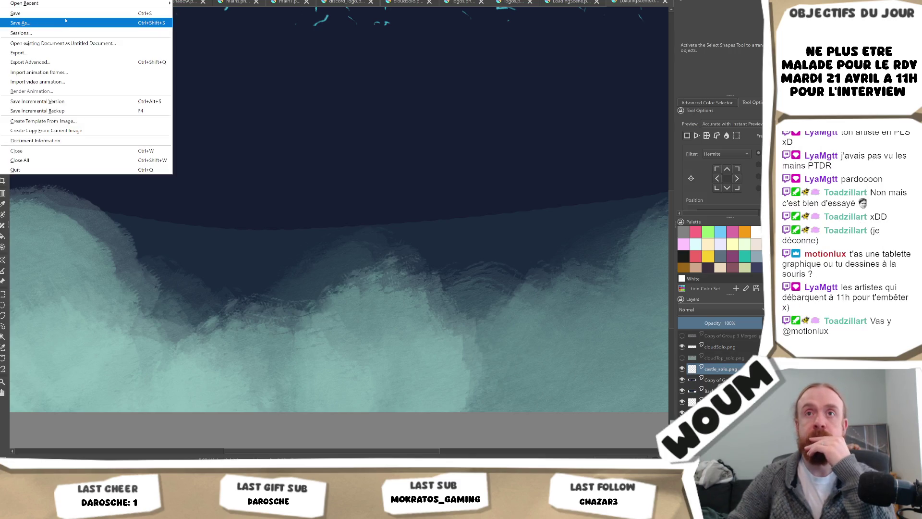
pyautogui.click(713, 357)
pyautogui.click(712, 369)
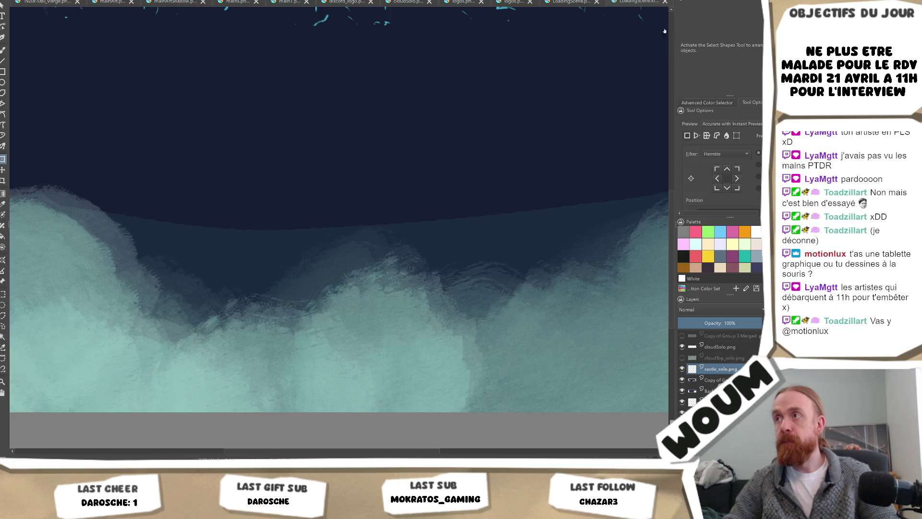
pyautogui.hotkey('ctrl', 'w')
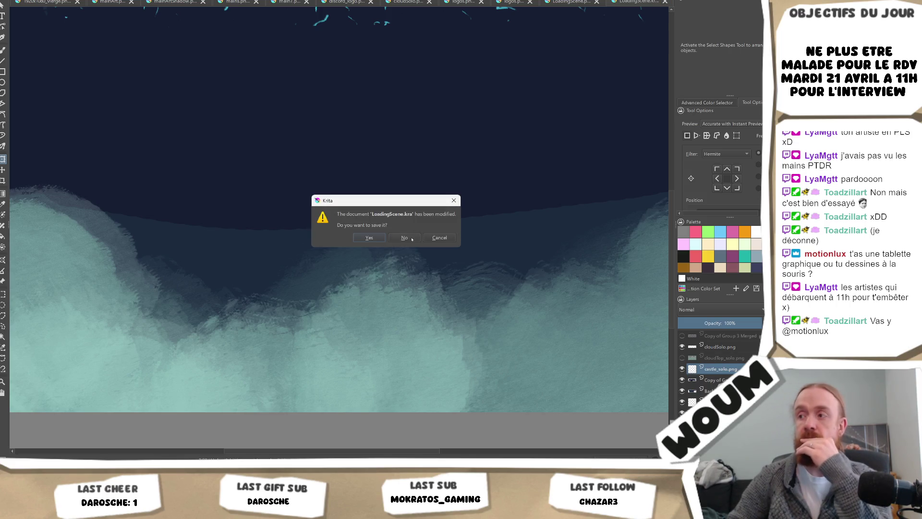
# Step: Discard LoadingScene.kra's changes and reopen LoadingScene.png from recent files
pyautogui.click(411, 238)
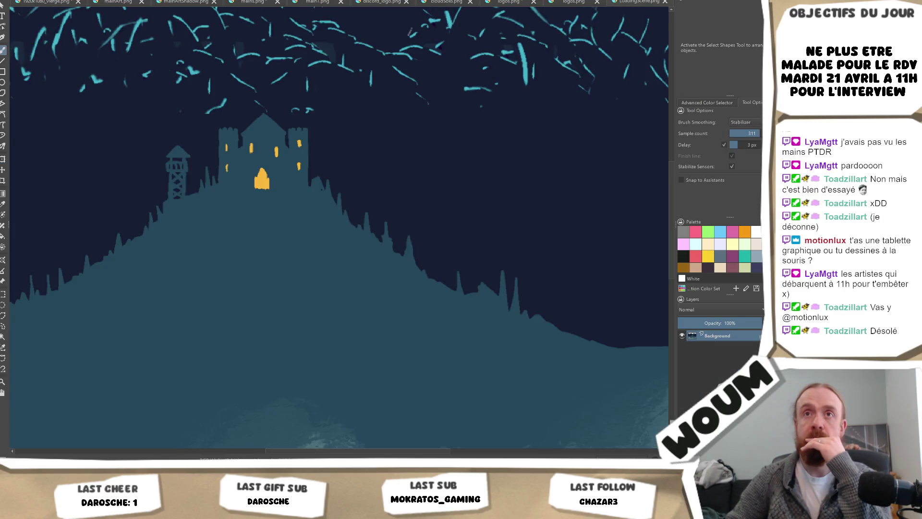
pyautogui.hotkey('alt', 'e')
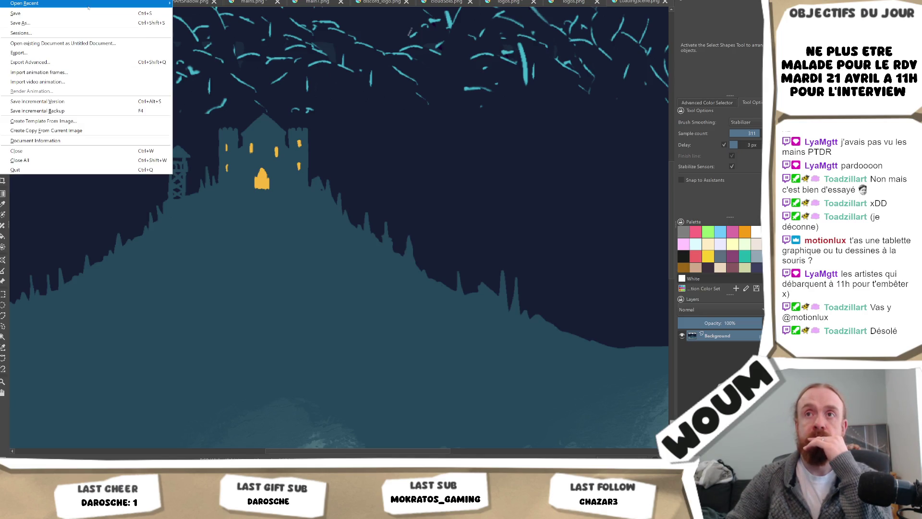
pyautogui.moveTo(43, 4)
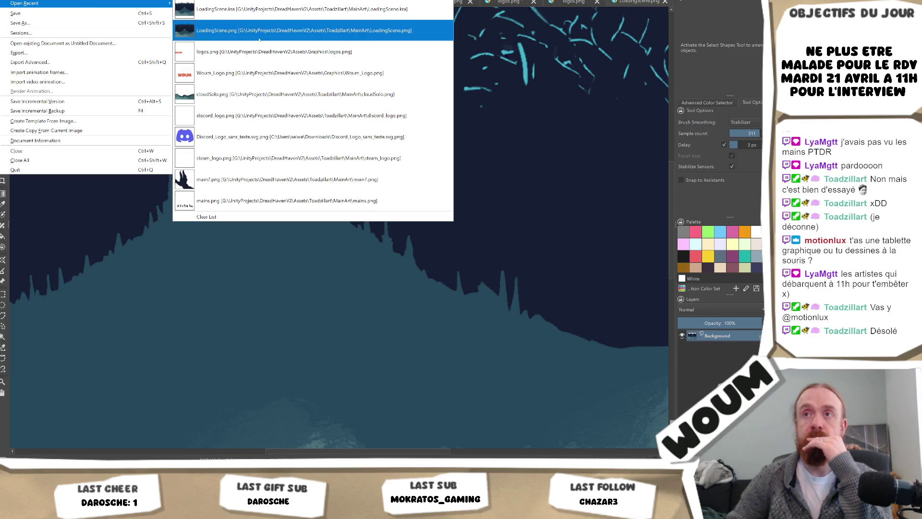
pyautogui.click(260, 36)
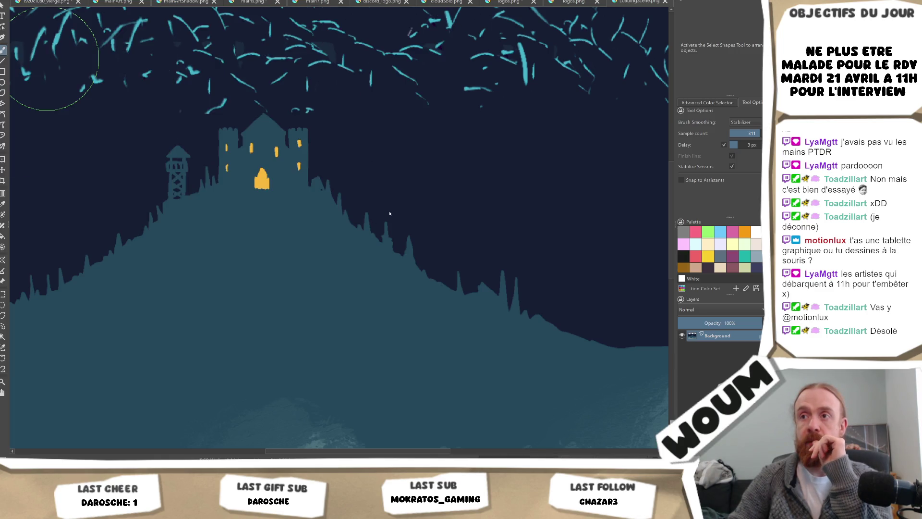
pyautogui.scroll(-5, 389, 217)
pyautogui.scroll(5, 391, 248)
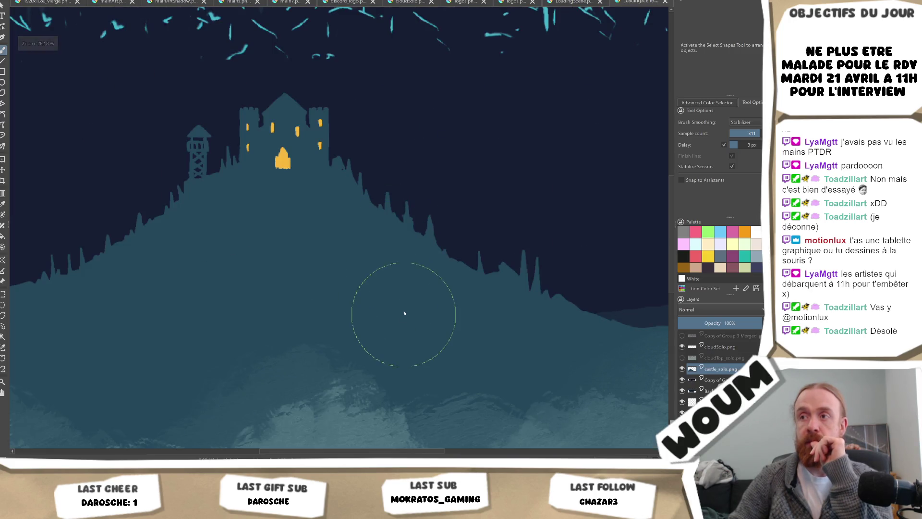
pyautogui.scroll(-2, 445, 200)
pyautogui.scroll(-4, 444, 216)
pyautogui.scroll(2, 443, 267)
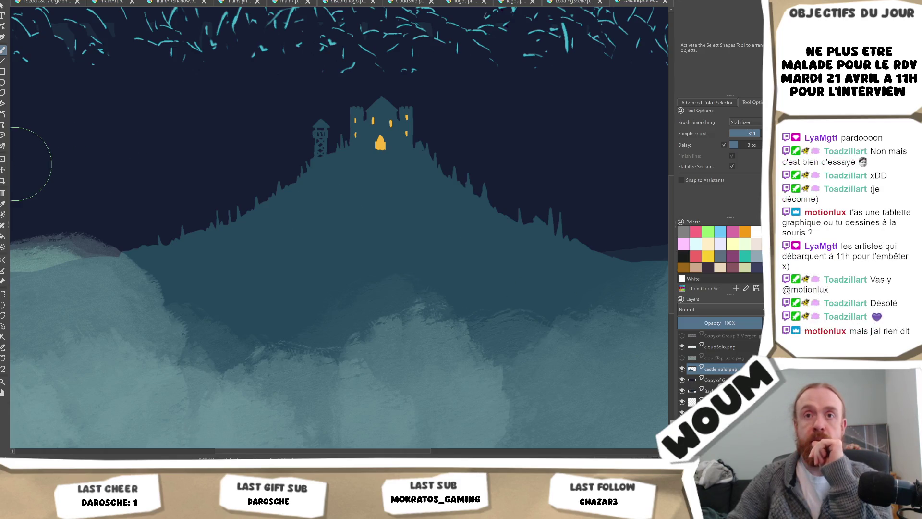
# Step: With the Move tool, nudge the castle-and-hill layer to the left
pyautogui.click(3, 170)
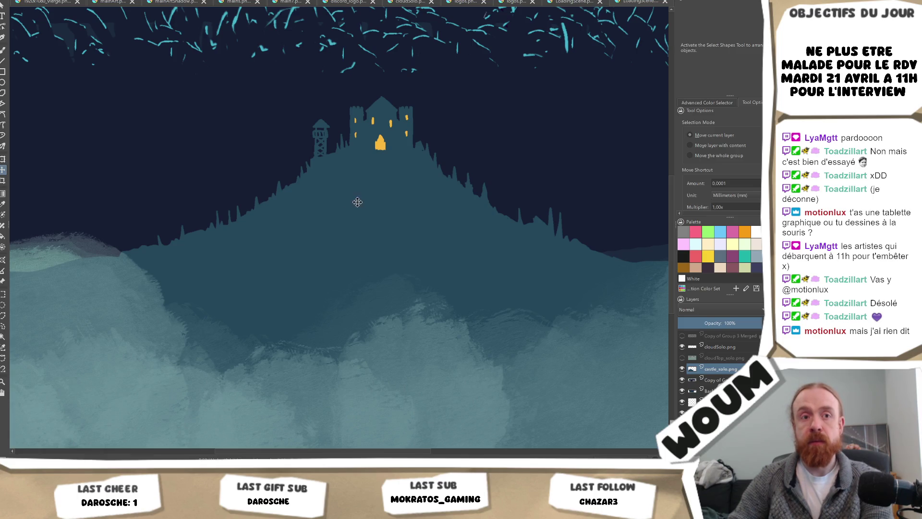
pyautogui.hotkey('ctrl', 'z')
pyautogui.scroll(-1, 365, 207)
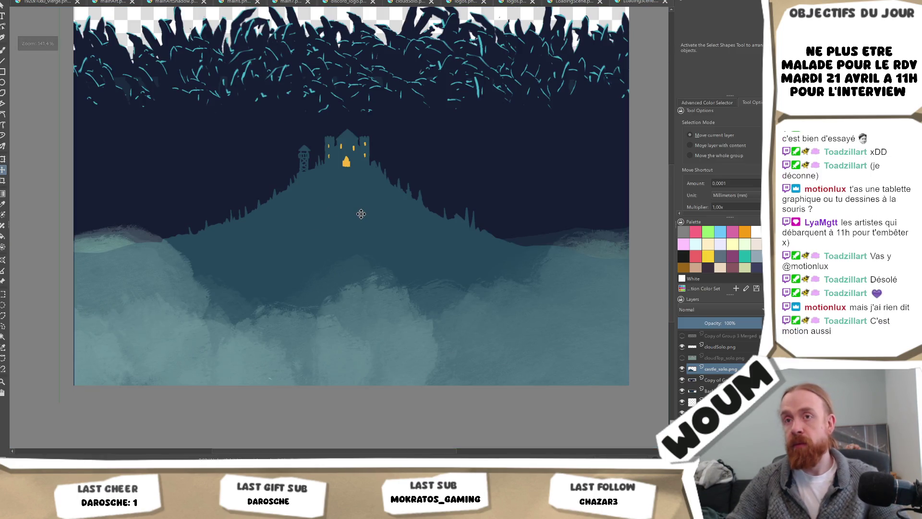
# Step: Lower the castle-and-hill layer by about 10 px
pyautogui.press('Down')
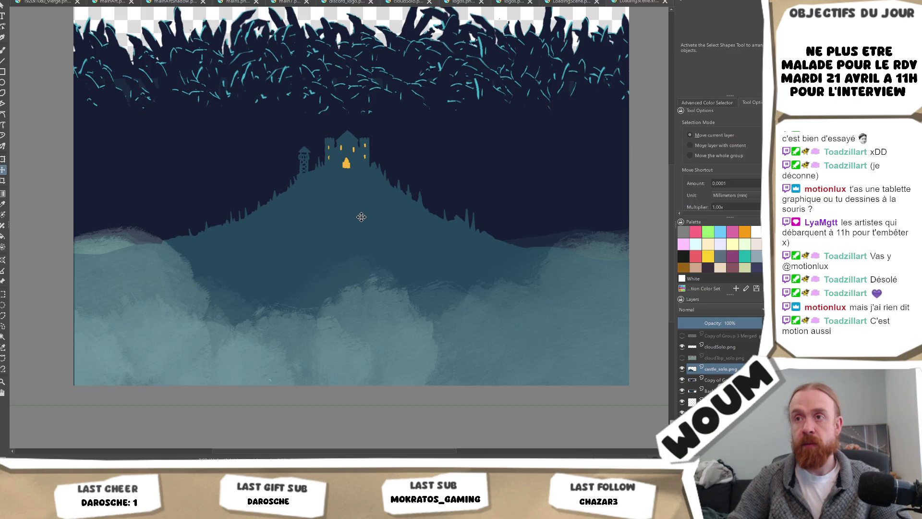
pyautogui.press('Down')
pyautogui.press('Up')
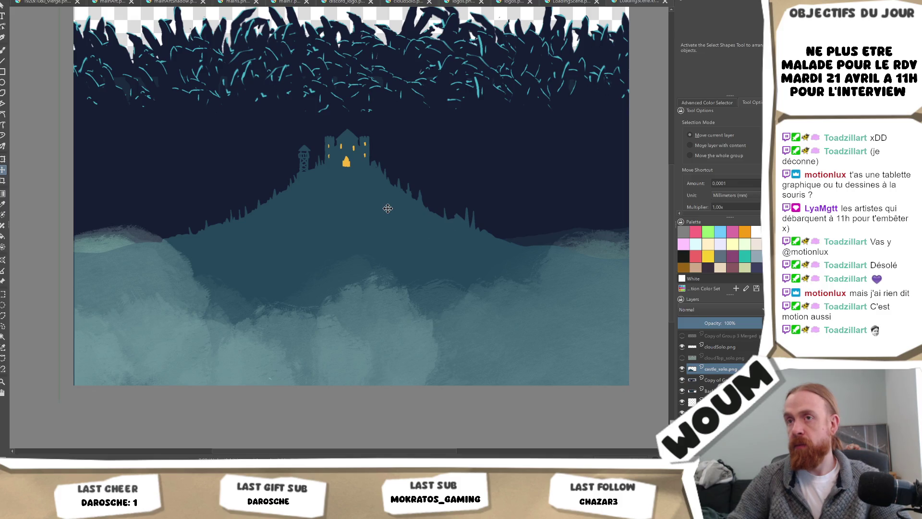
pyautogui.moveTo(388, 208); pyautogui.dragTo(388, 217)
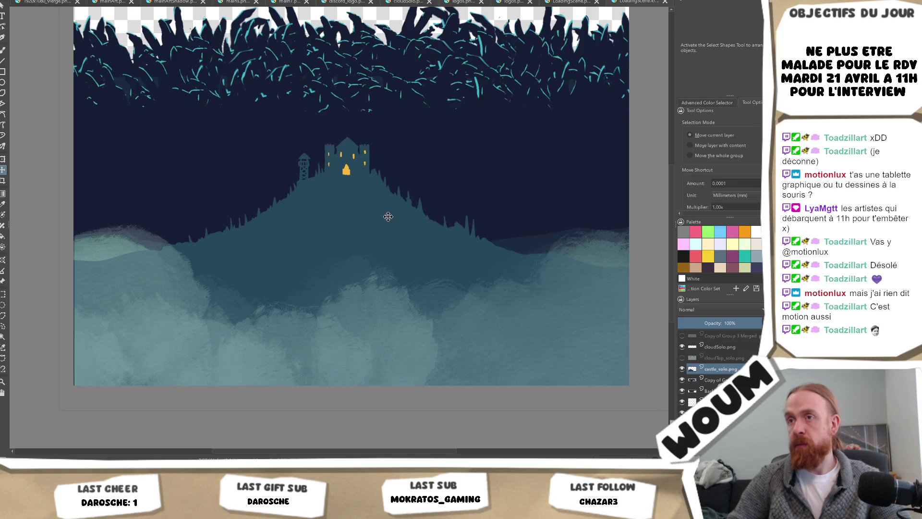
pyautogui.scroll(1, 499, 238)
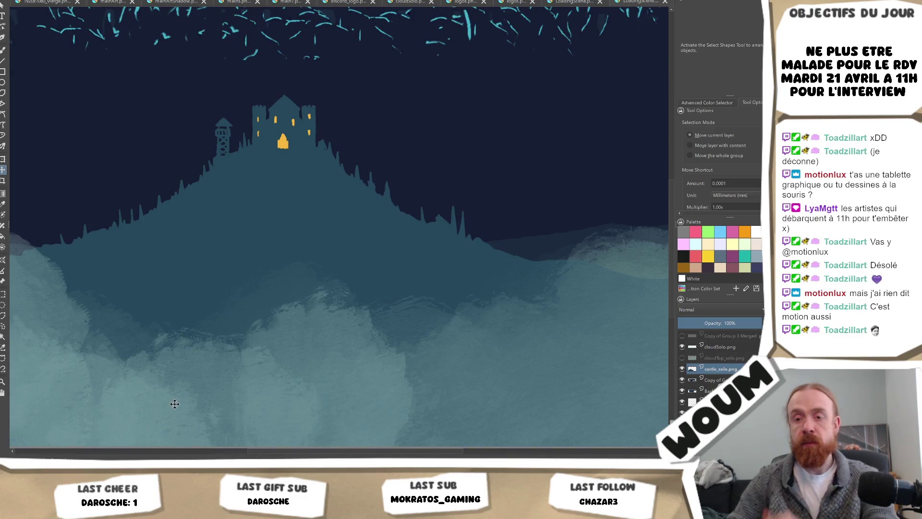
# Step: Compare with Unity's loading screen, then return to Krita ready to paint
pyautogui.hotkey('alt', 'Tab')
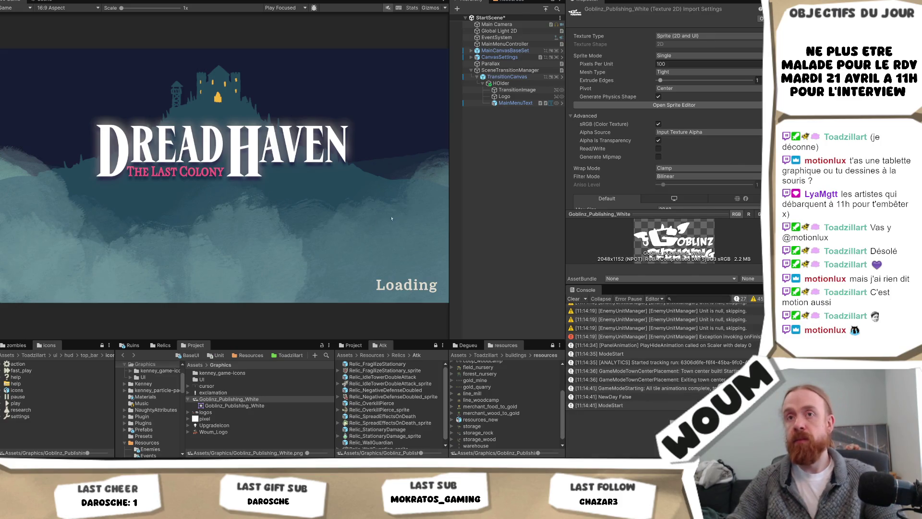
pyautogui.hotkey('alt', 'Tab')
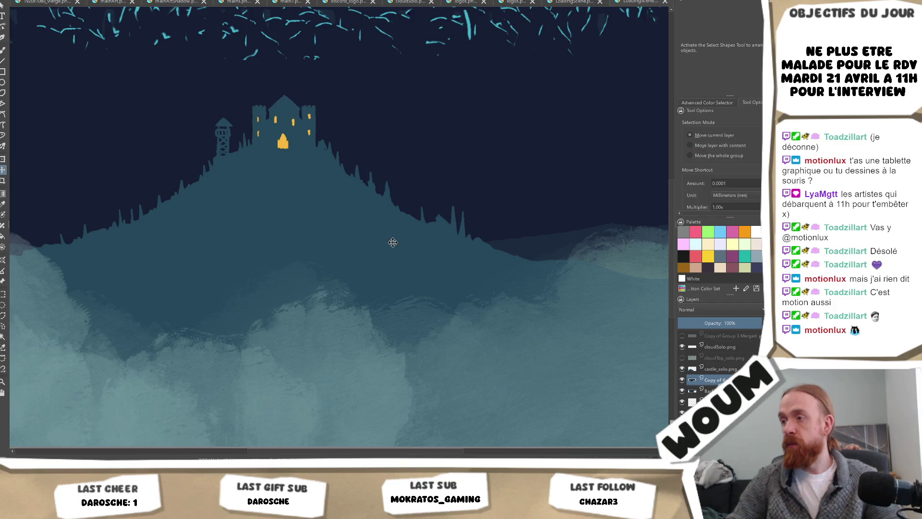
pyautogui.click(3, 49)
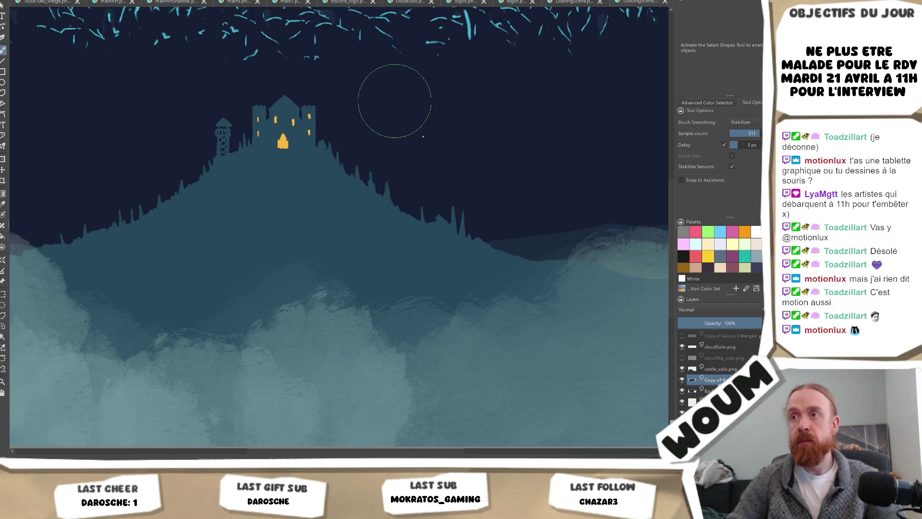
pyautogui.scroll(-2, 555, 209)
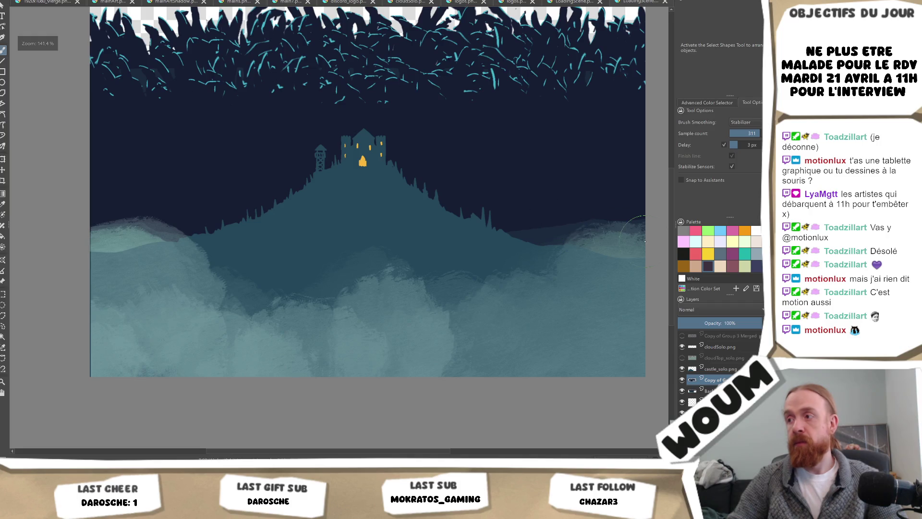
# Step: Paint dark blue over the left cloud top with a shrinking brush, then switch to Unity
pyautogui.moveTo(621, 225)
pyautogui.mouseDown()
pyautogui.moveTo(628, 234)
pyautogui.moveTo(542, 247)
pyautogui.mouseUp()
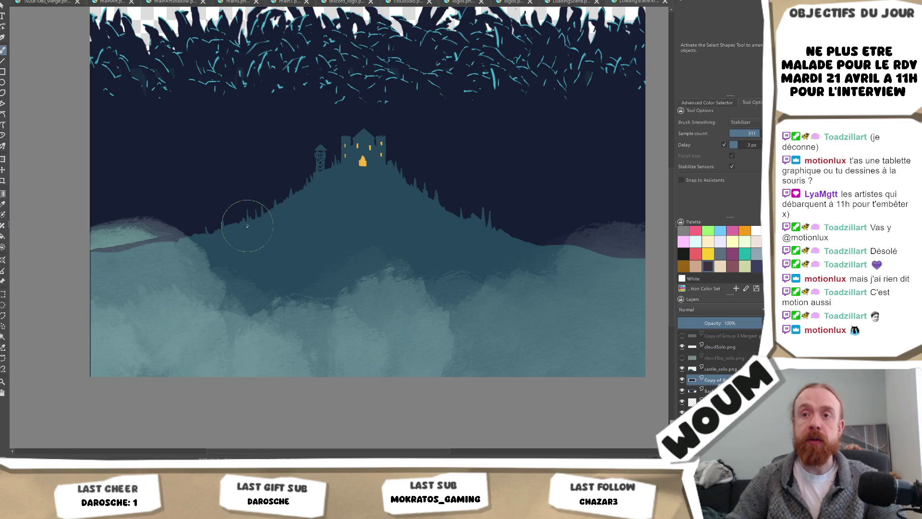
pyautogui.moveTo(202, 221); pyautogui.dragTo(124, 244)
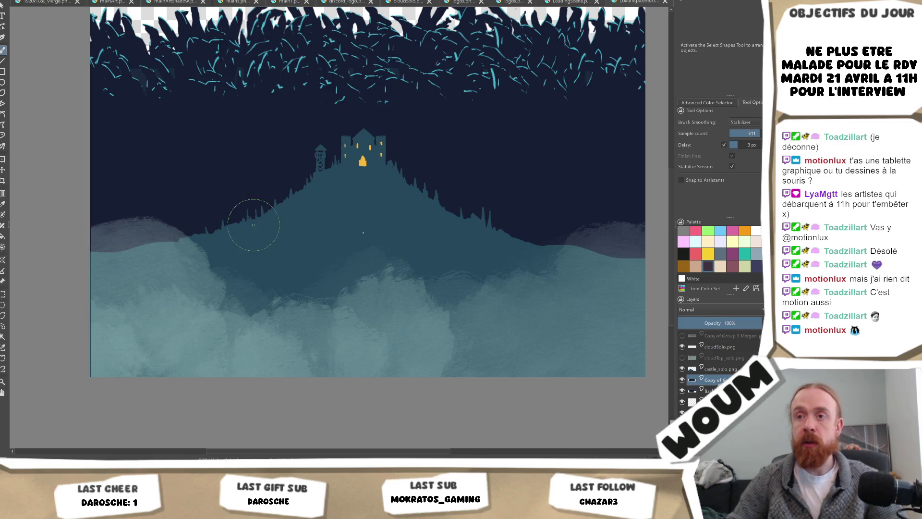
pyautogui.scroll(1, 432, 213)
pyautogui.scroll(1, 448, 209)
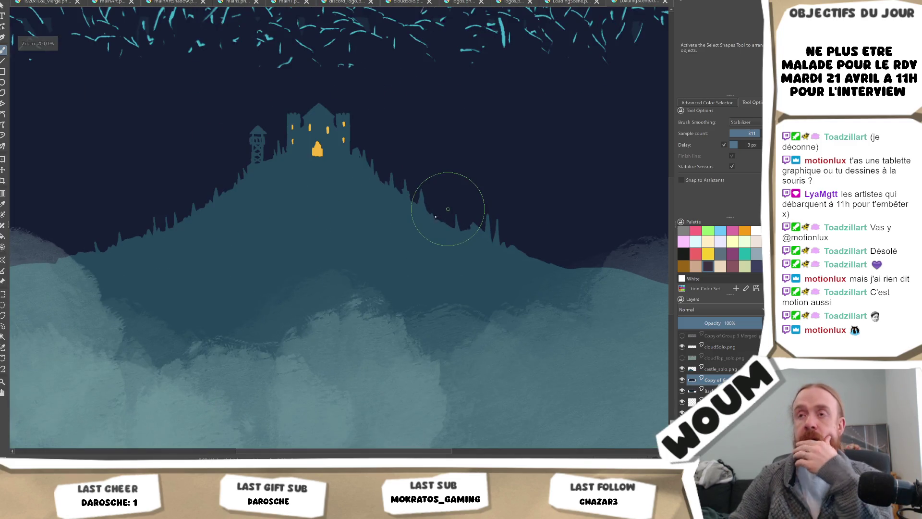
pyautogui.scroll(1, 364, 231)
pyautogui.scroll(1, 363, 231)
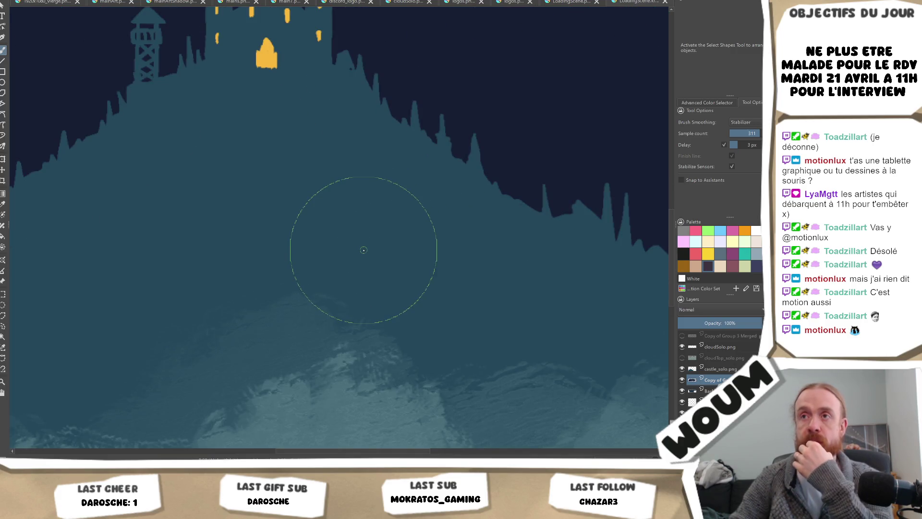
pyautogui.scroll(-2, 360, 249)
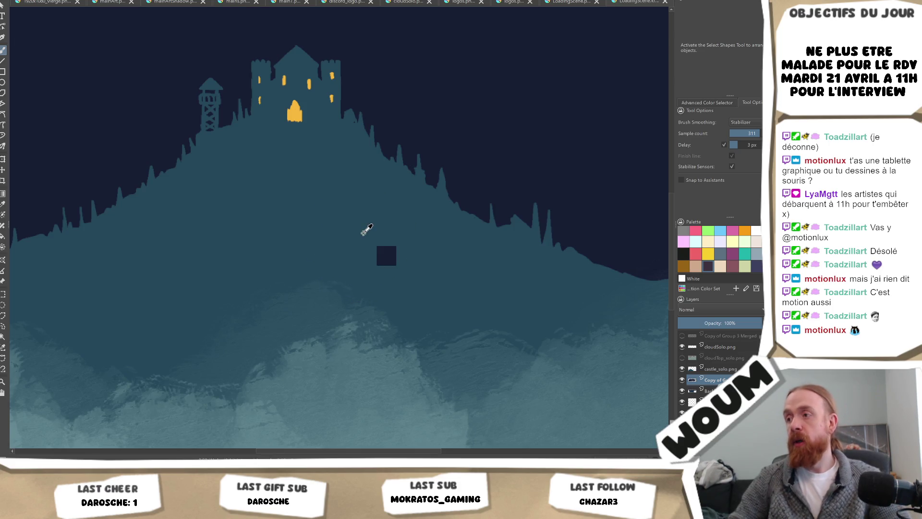
pyautogui.press('[')
pyautogui.press('[')
pyautogui.press('[')
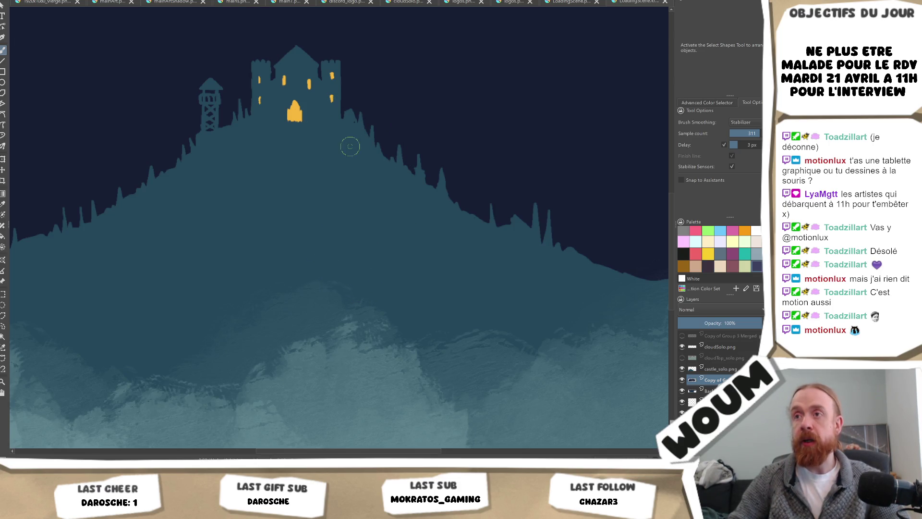
pyautogui.scroll(1, 349, 120)
pyautogui.scroll(3, 349, 120)
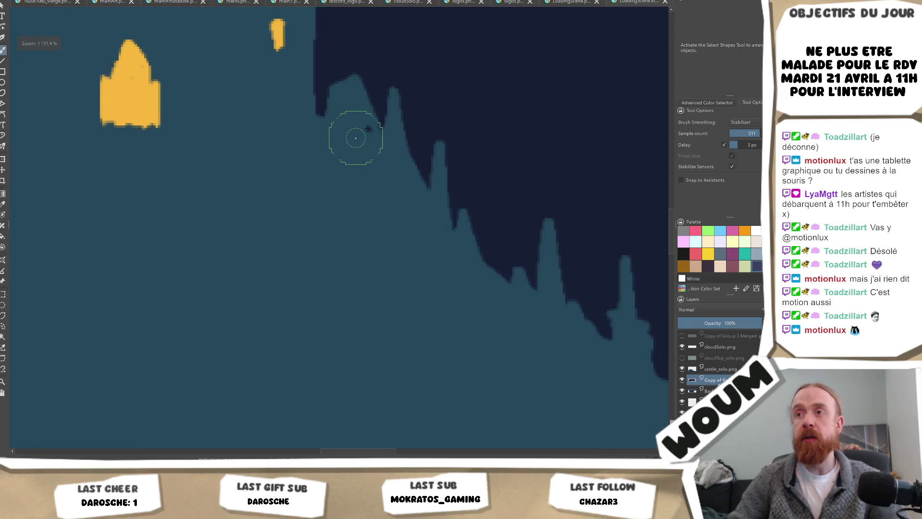
pyautogui.press('[')
pyautogui.press('[')
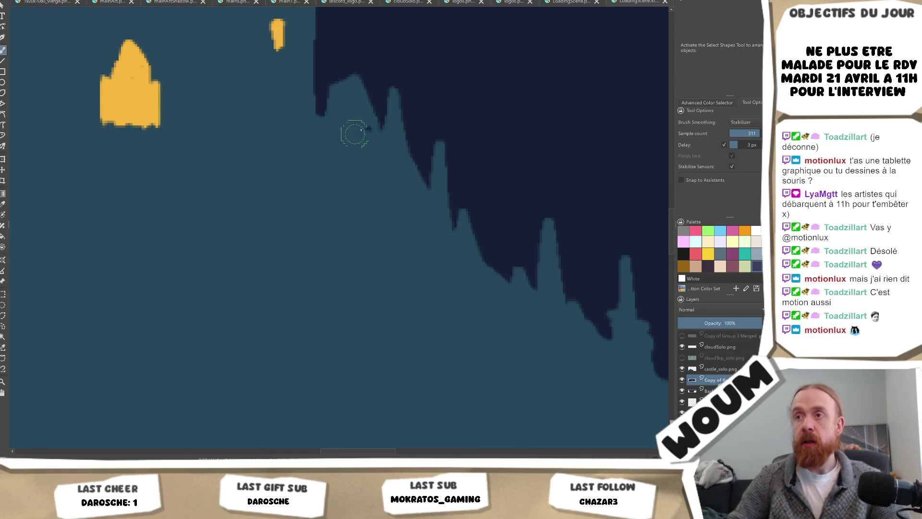
pyautogui.scroll(-4, 381, 221)
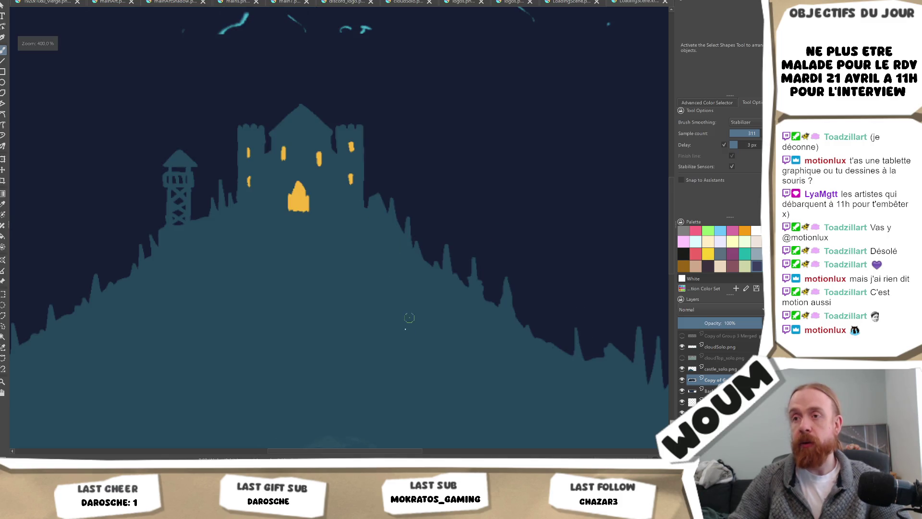
pyautogui.scroll(1, 520, 212)
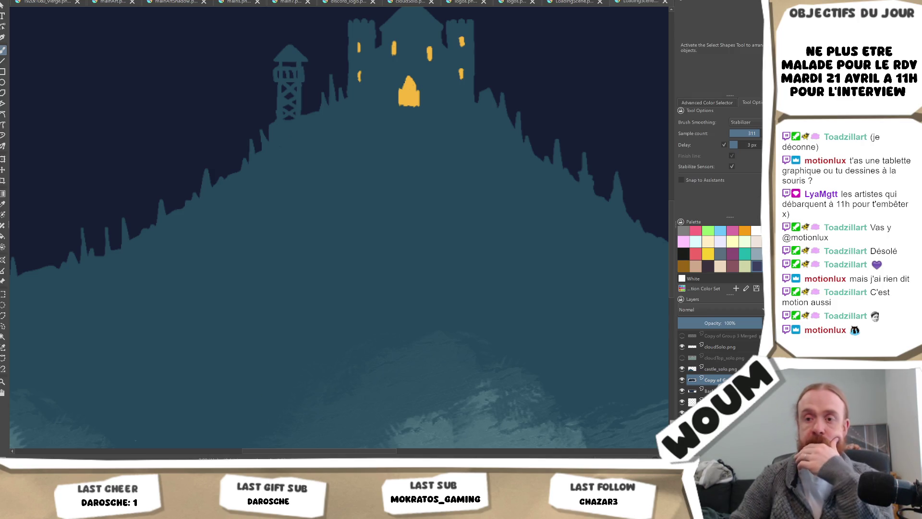
pyautogui.click(153, 436)
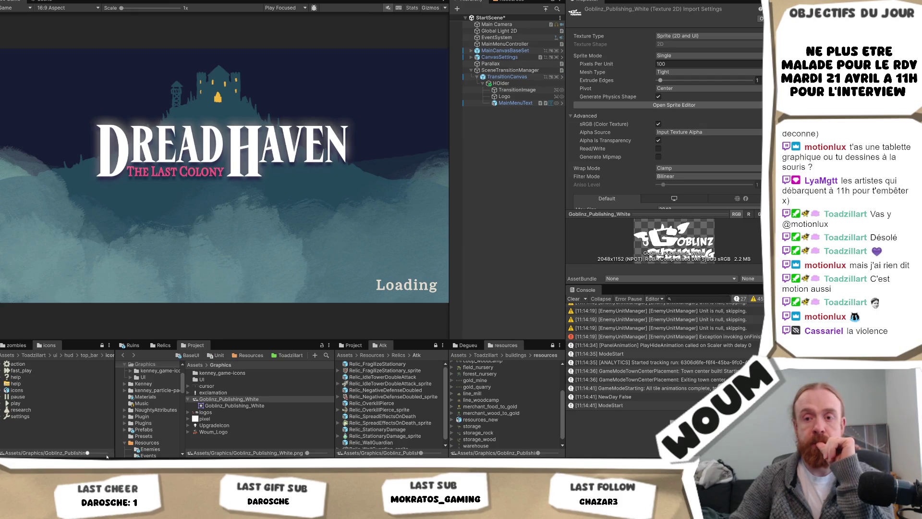
# Step: Widen the Project icons pane and deselect the asset to clear the inspector
pyautogui.moveTo(114, 422); pyautogui.dragTo(121, 425)
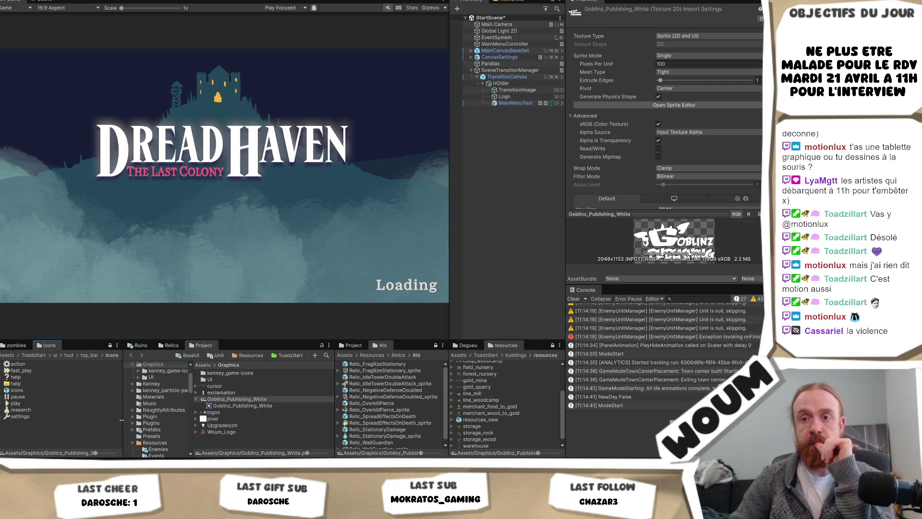
pyautogui.moveTo(121, 420); pyautogui.dragTo(124, 422)
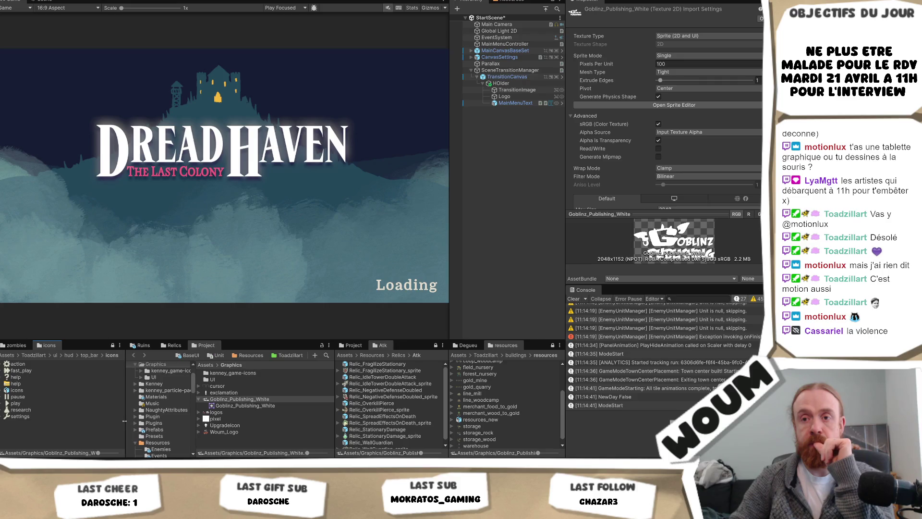
pyautogui.moveTo(125, 420); pyautogui.dragTo(150, 425)
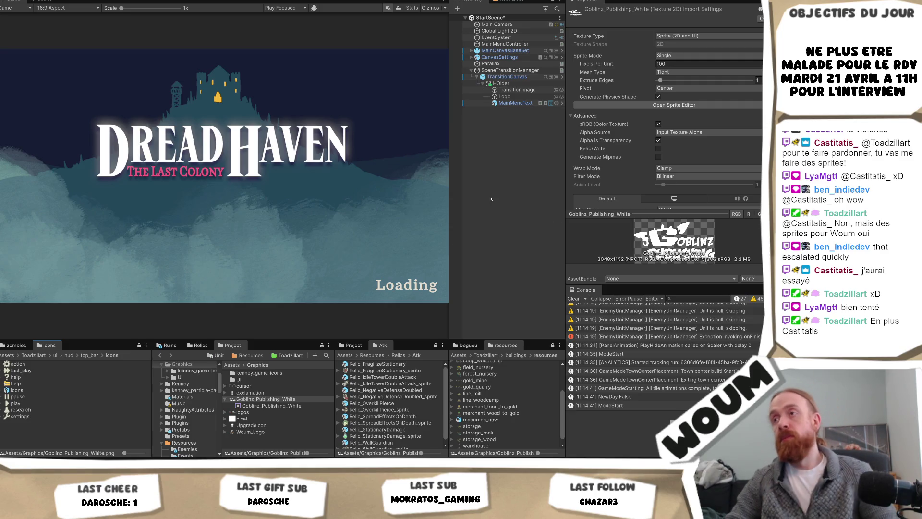
pyautogui.click(516, 202)
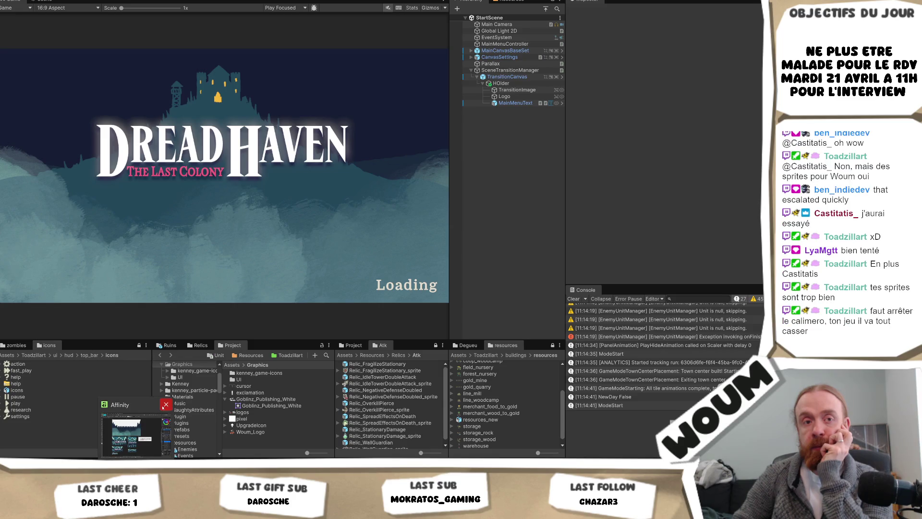
# Step: Close capsule.afdesign in Affinity Designer without saving changes
pyautogui.click(165, 405)
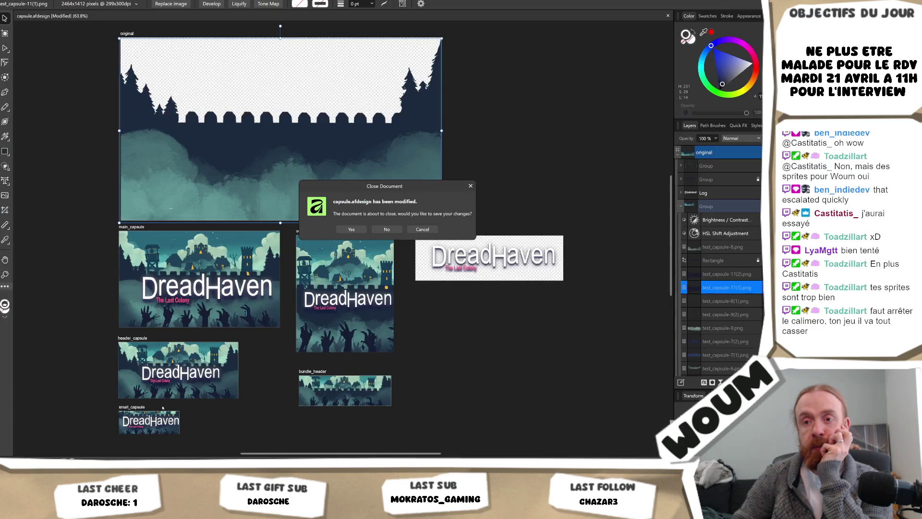
pyautogui.click(381, 229)
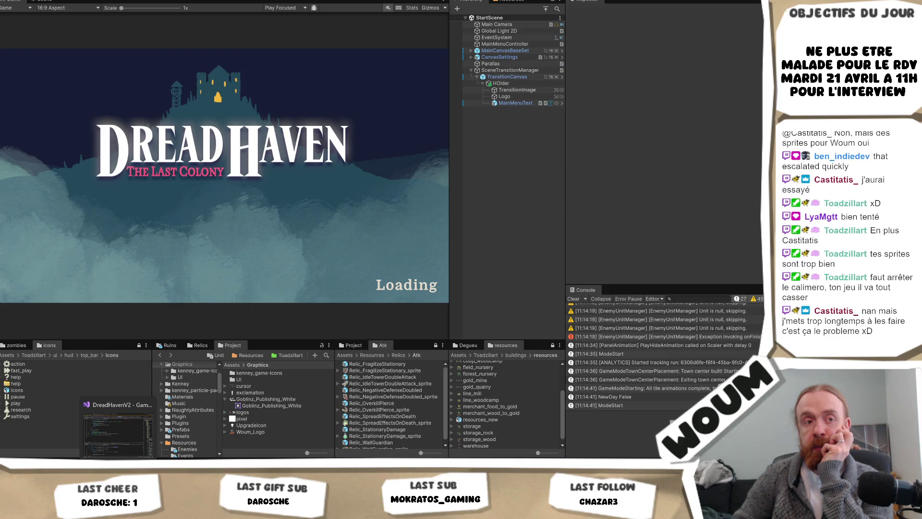
# Step: In Visual Studio, close the PlayerHolder.cs and CastleUIView.cs files
pyautogui.click(117, 429)
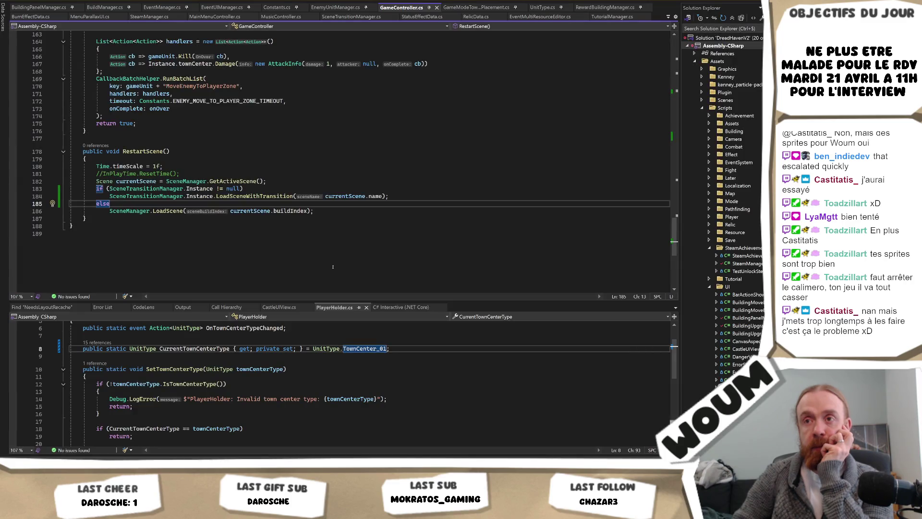
pyautogui.click(351, 248)
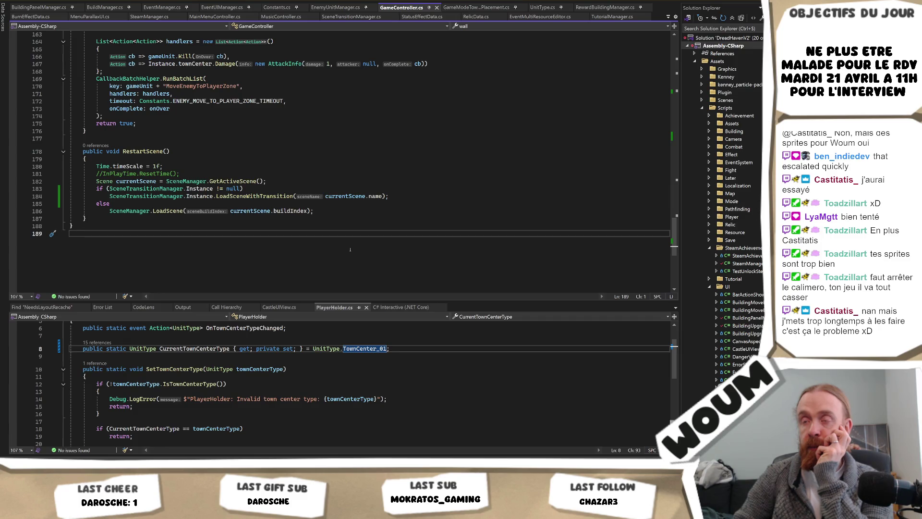
pyautogui.click(366, 307)
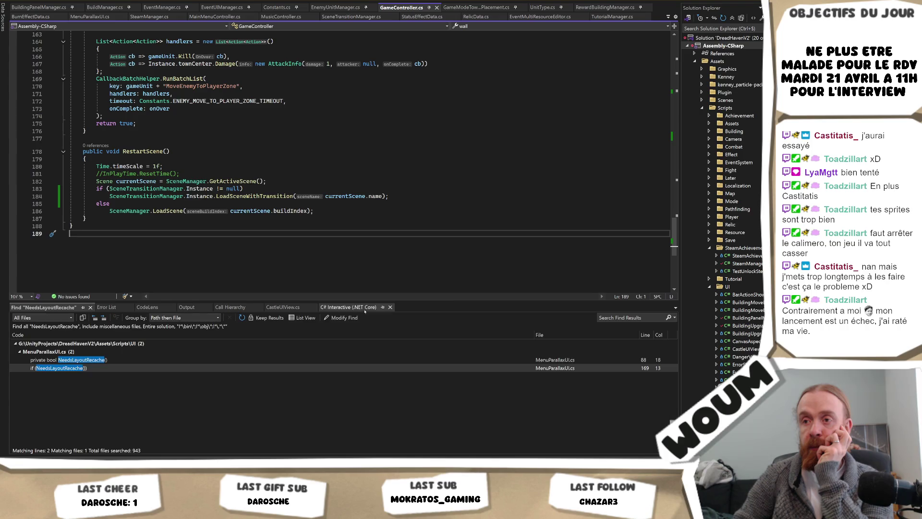
pyautogui.click(313, 308)
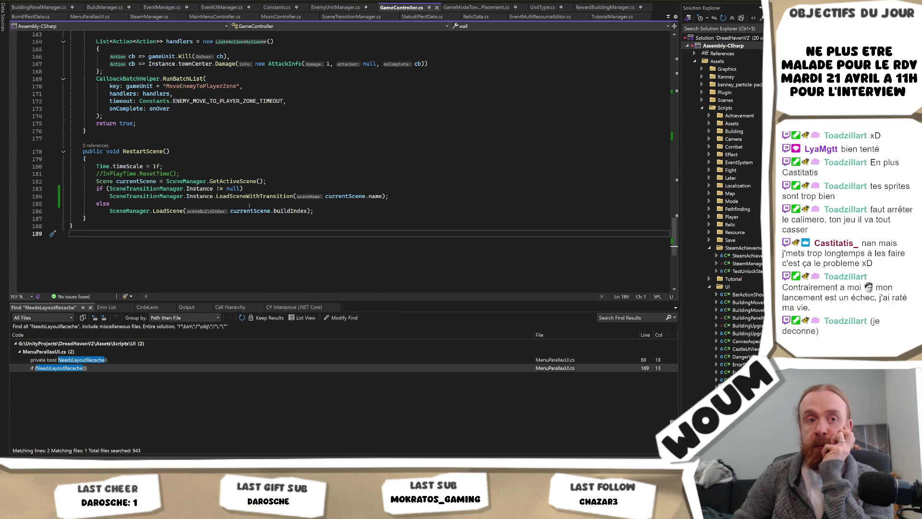
# Step: Browse GameController.cs around RestartScene and MoveEnemyToPlayerZone, then return to Unity
pyautogui.click(315, 158)
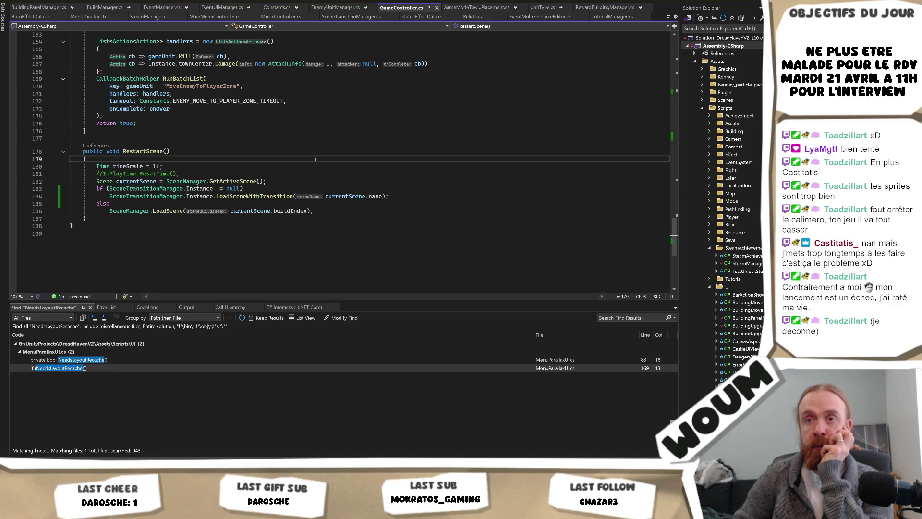
pyautogui.scroll(2, 316, 159)
pyautogui.scroll(3, 310, 170)
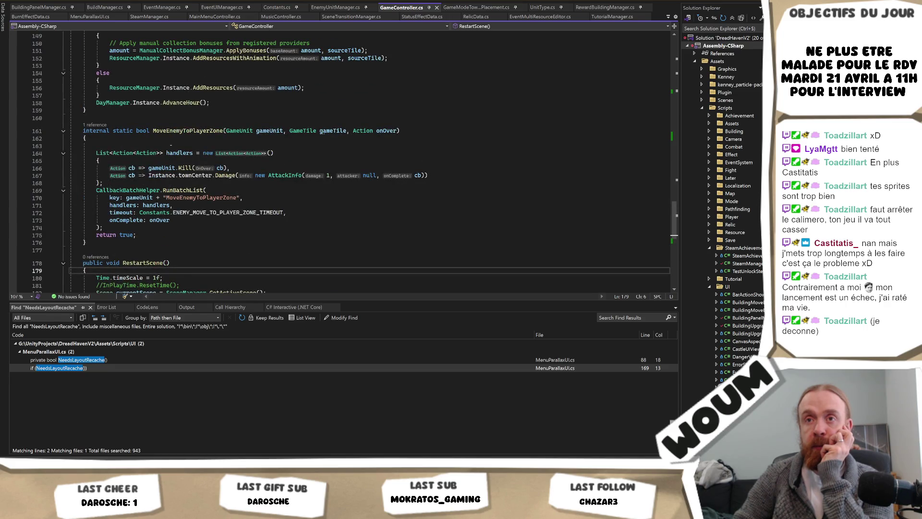
pyautogui.click(87, 137)
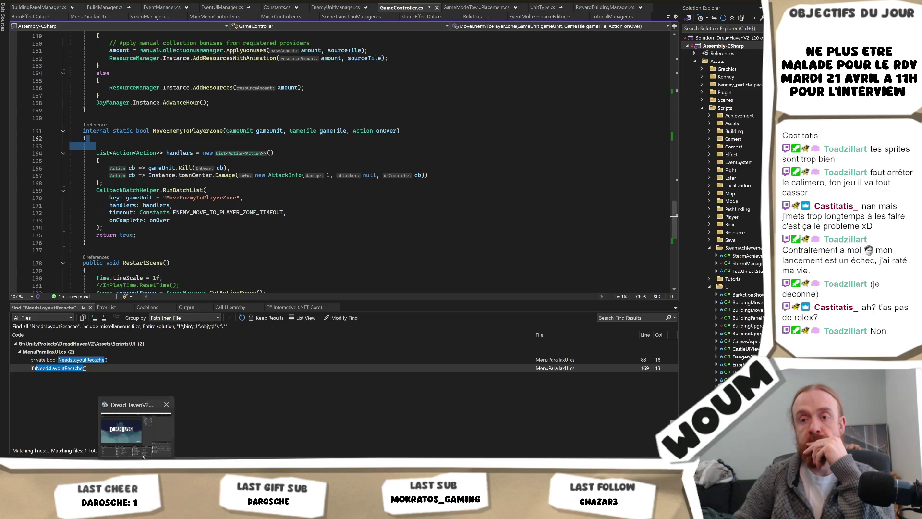
pyautogui.click(145, 439)
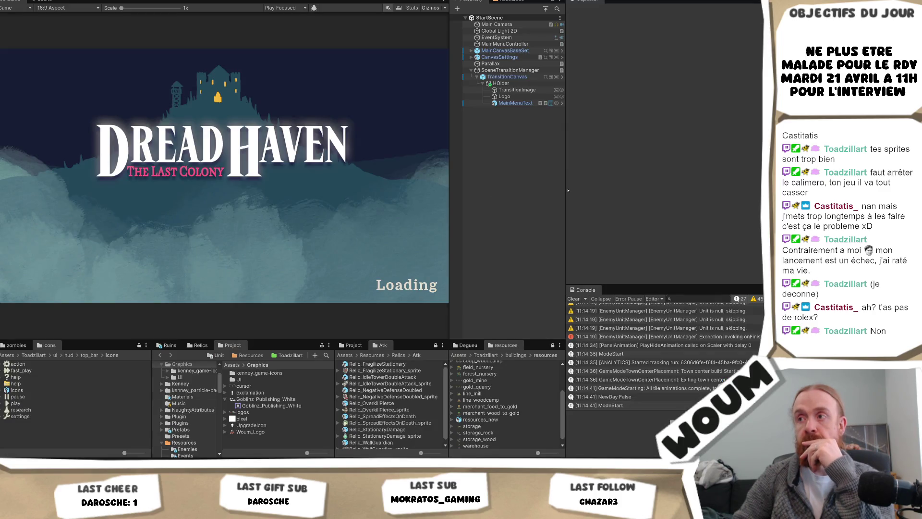
# Step: Widen Unity's game view, compare with the Krita painting, and bring up Krita's file commands
pyautogui.moveTo(567, 189)
pyautogui.mouseDown()
pyautogui.moveTo(626, 192)
pyautogui.moveTo(618, 197)
pyautogui.mouseUp()
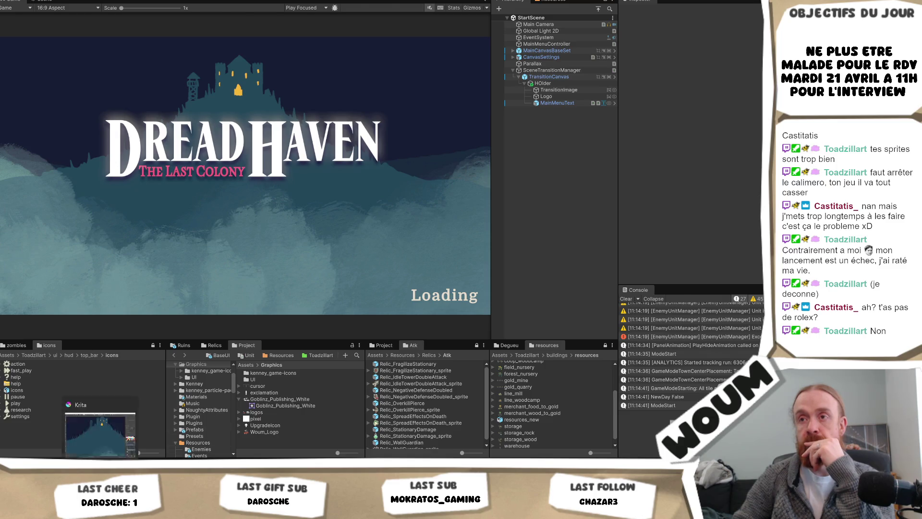
pyautogui.click(135, 440)
pyautogui.scroll(-3, 135, 440)
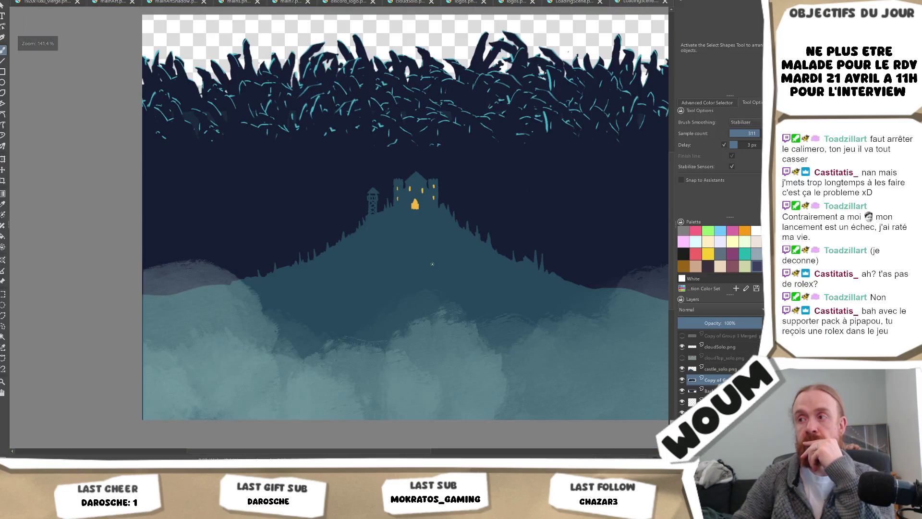
pyautogui.hotkey('alt', 'Tab')
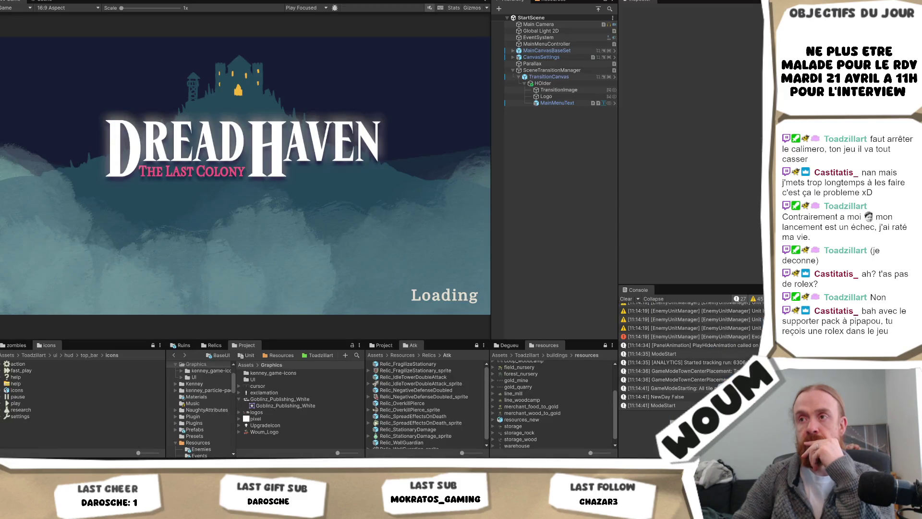
pyautogui.hotkey('alt', 'Tab')
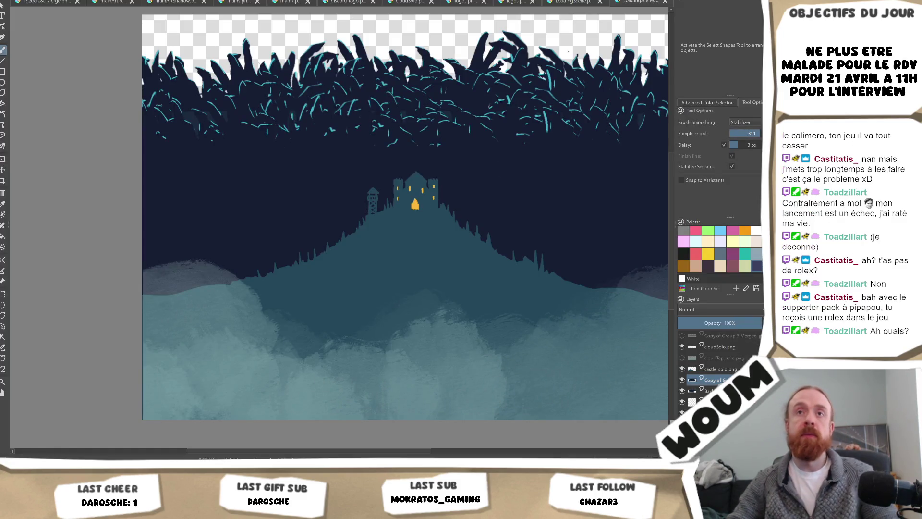
pyautogui.click(15, 2)
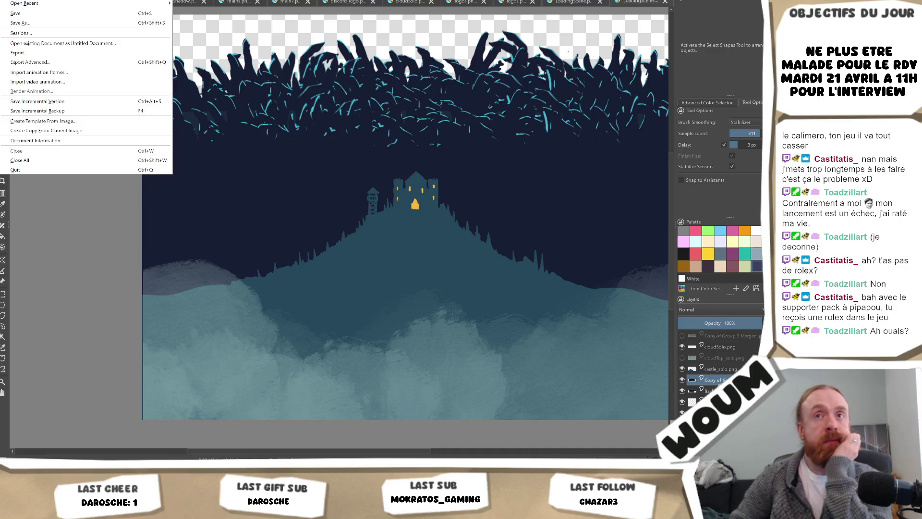
# Step: Save the artwork as PNG, overwriting the existing LoadingScene.png
pyautogui.click(73, 66)
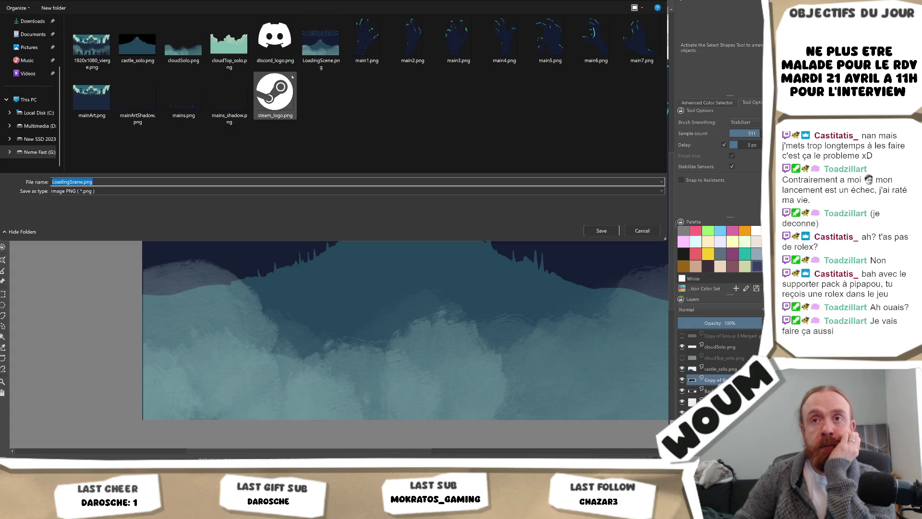
pyautogui.click(327, 64)
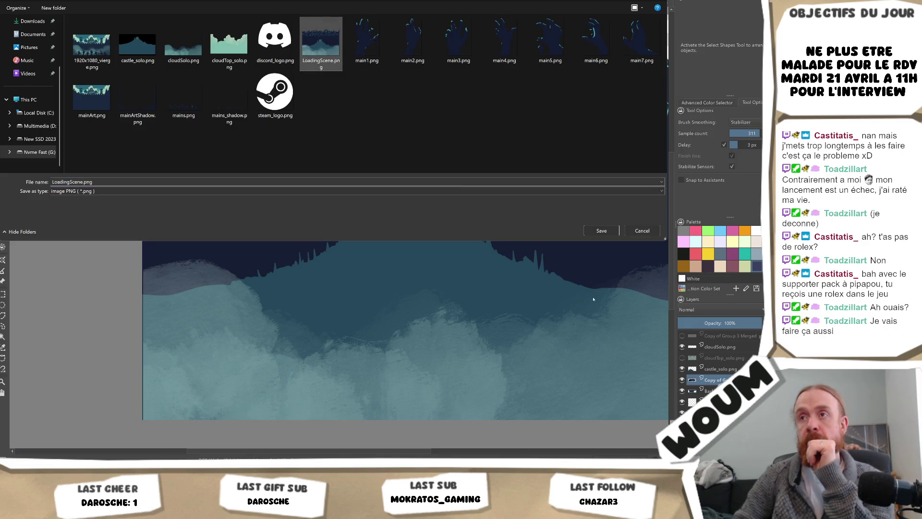
pyautogui.click(601, 231)
pyautogui.click(410, 219)
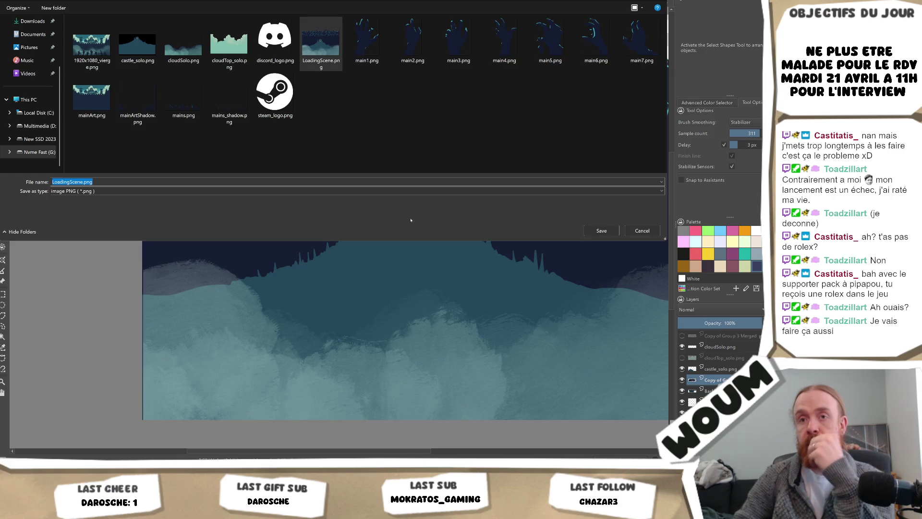
pyautogui.click(423, 287)
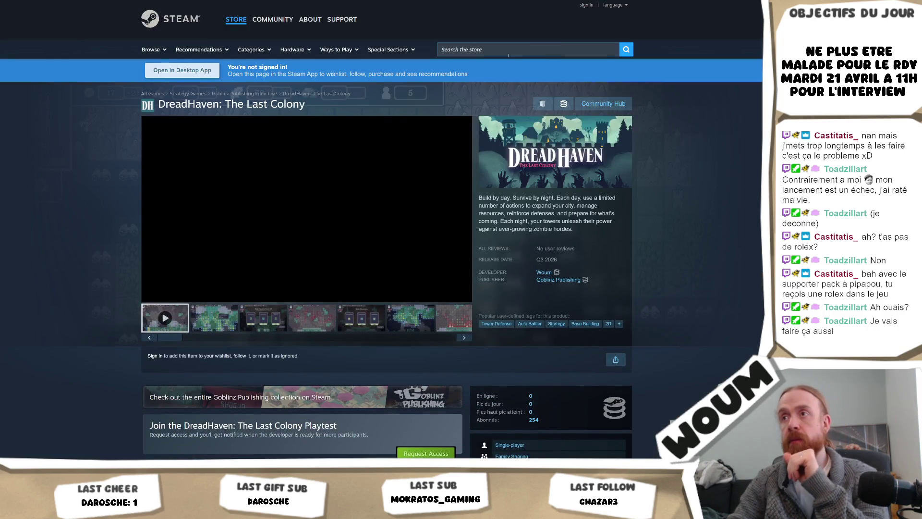
# Step: Search the store for 'simultree', open its page and dismiss the site permission prompt
pyautogui.click(512, 47)
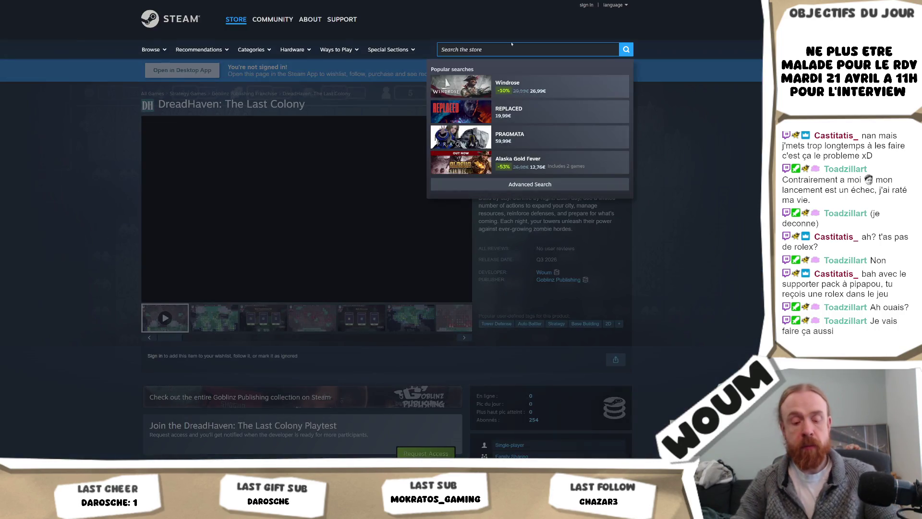
pyautogui.write('simultr')
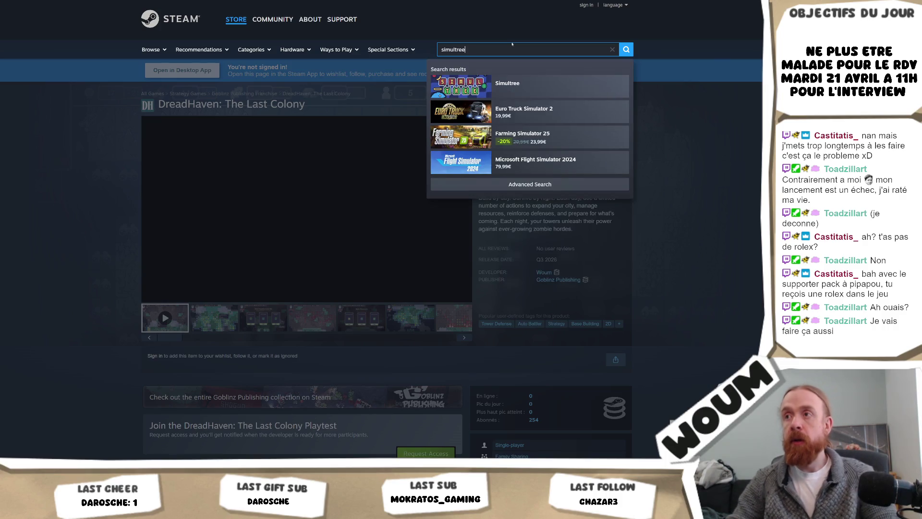
pyautogui.write('ee')
pyautogui.click(517, 85)
pyautogui.scroll(-1, 666, 138)
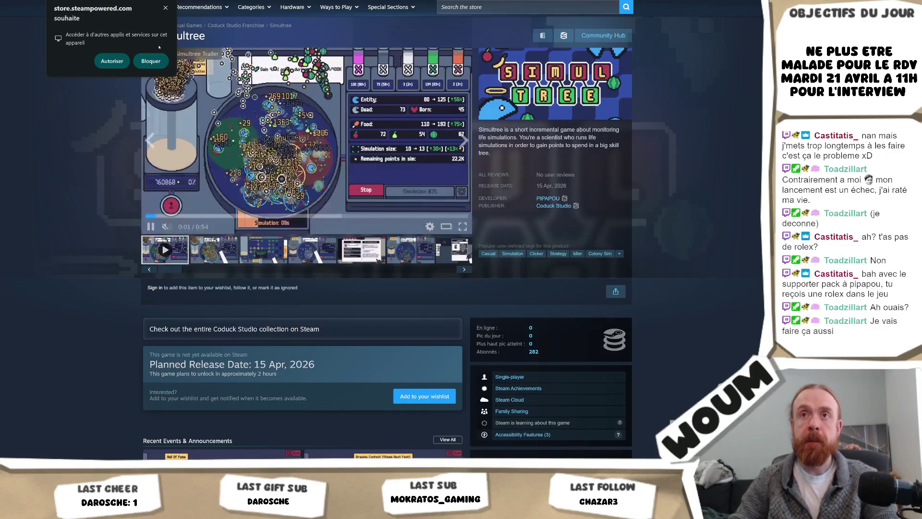
pyautogui.click(97, 124)
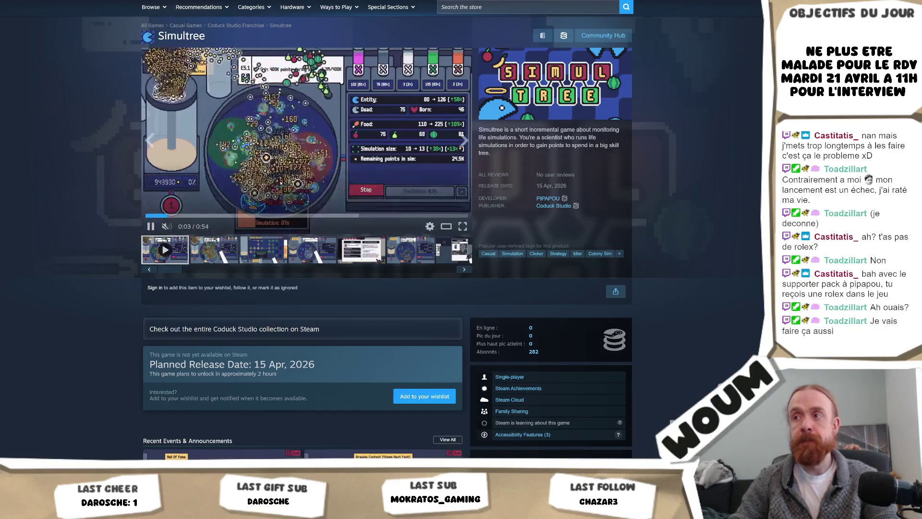
pyautogui.scroll(-1, 33, 191)
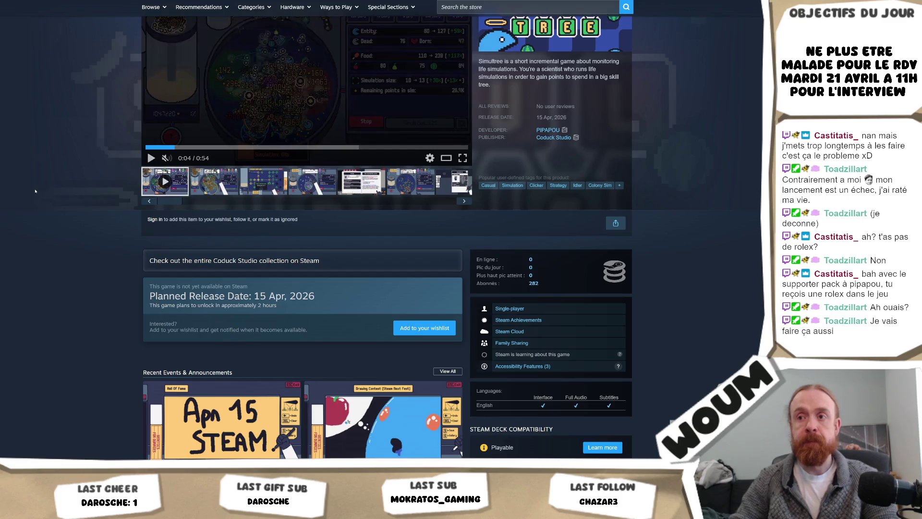
pyautogui.scroll(-1, 33, 191)
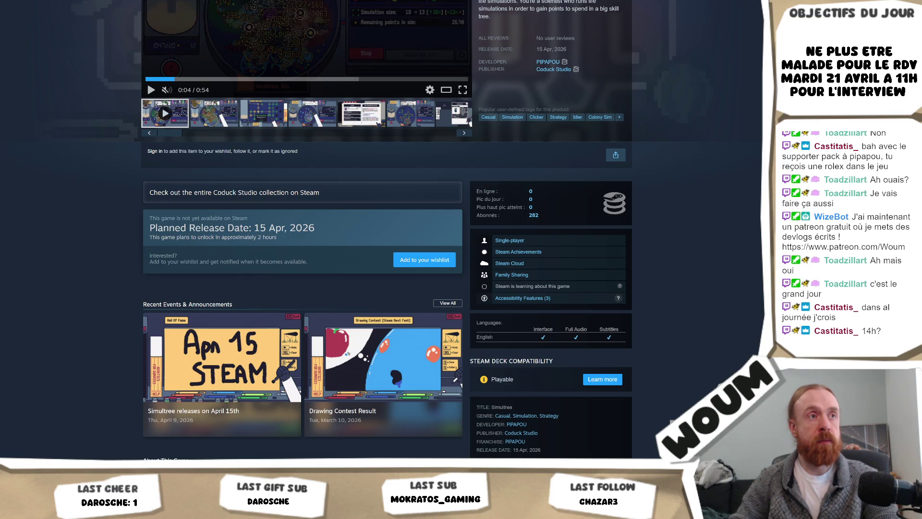
# Step: Leave the Simultree page and return to Unity's Dread Haven loading screen preview
pyautogui.hotkey('alt', 'Tab')
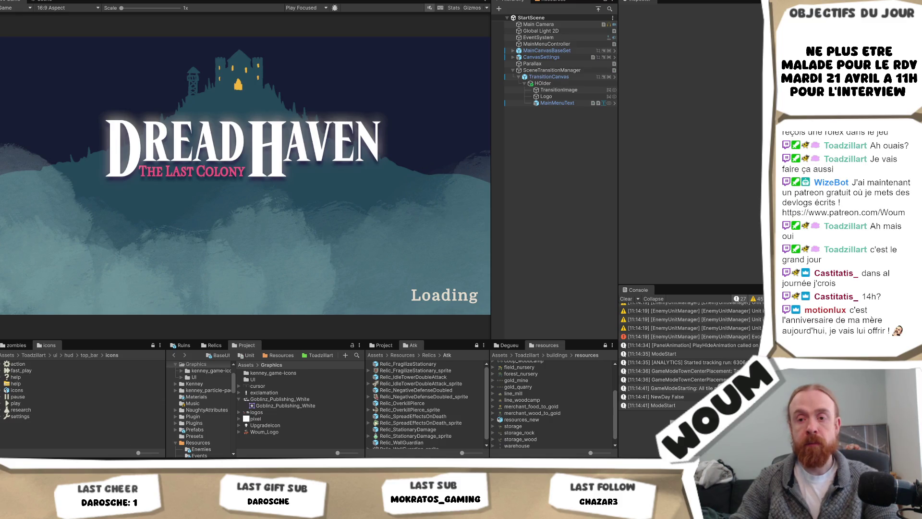
# Step: Return to Krita's flattened castle scene document and show the recently opened files list
pyautogui.hotkey('alt', 'Tab')
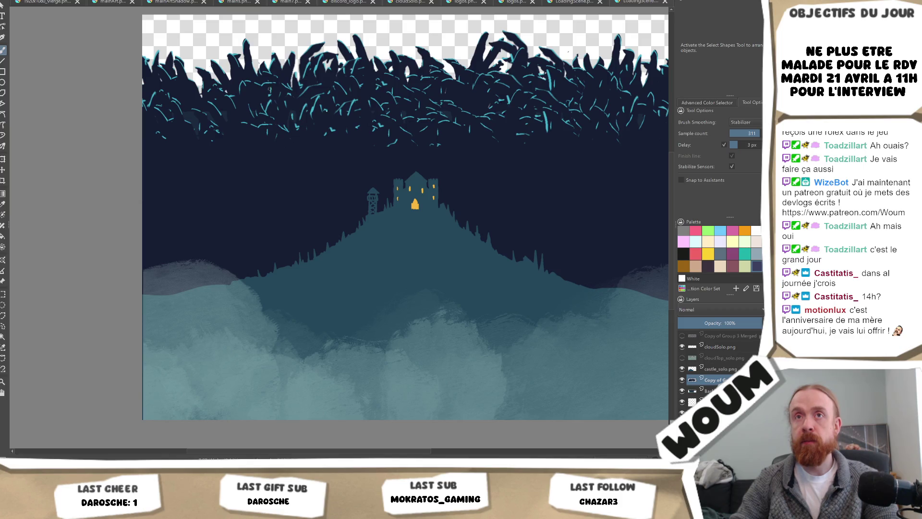
pyautogui.scroll(-2, 325, 403)
pyautogui.scroll(3, 324, 403)
pyautogui.scroll(3, 324, 403)
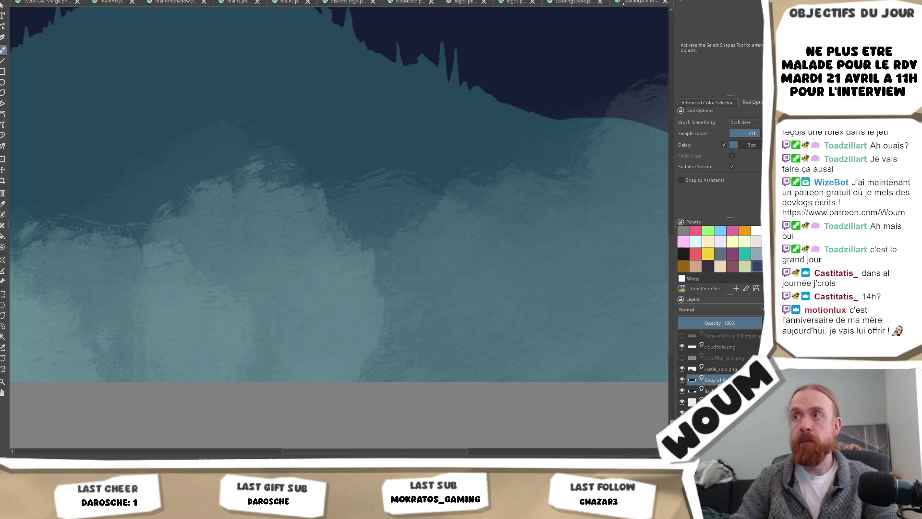
pyautogui.click(567, 6)
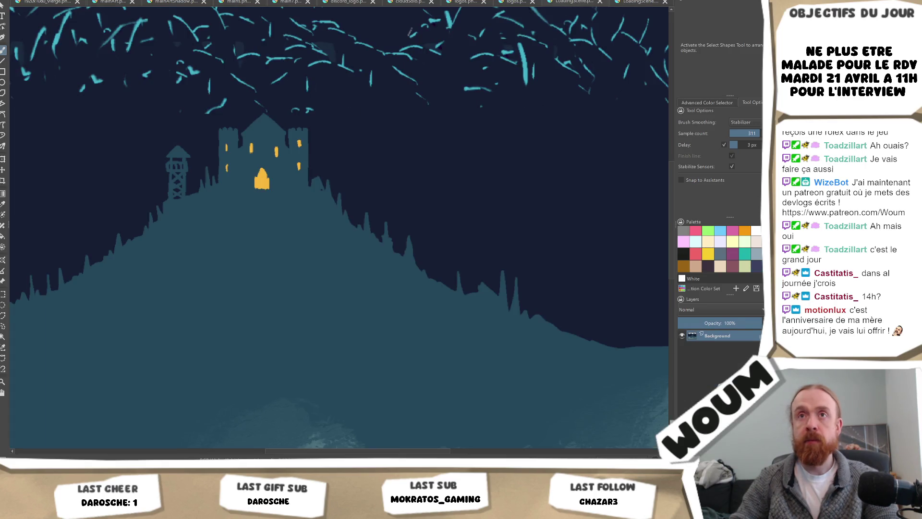
pyautogui.click(18, 0)
pyautogui.moveTo(29, 3)
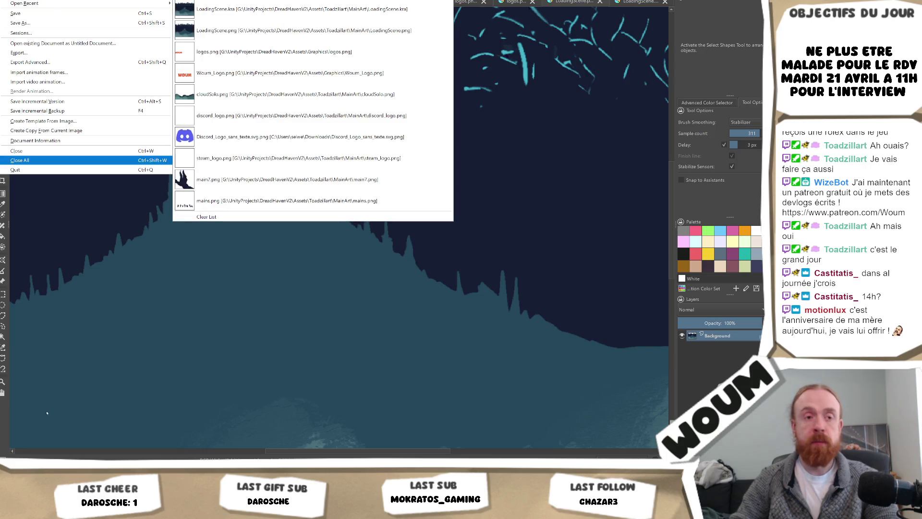
# Step: Close the recent files list and fit the whole castle-on-the-hill image in view
pyautogui.press('Escape')
pyautogui.press('Escape')
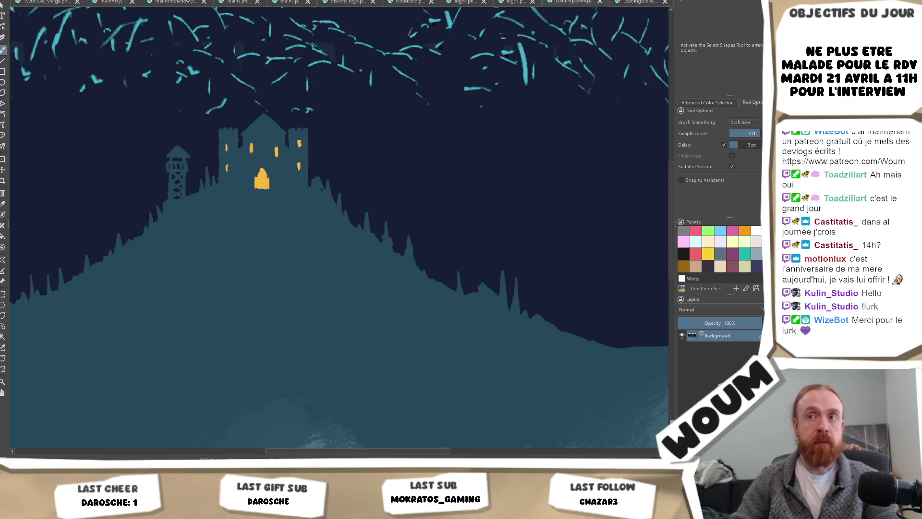
pyautogui.press('2')
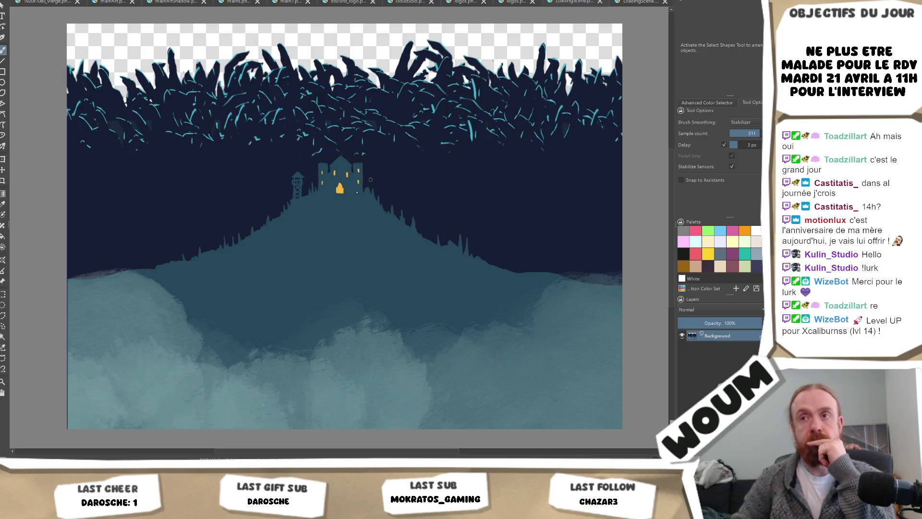
# Step: Inspect the lower clouds of the castle scene, then return to Unity's loading screen preview
pyautogui.moveTo(414, 280); pyautogui.dragTo(381, 141)
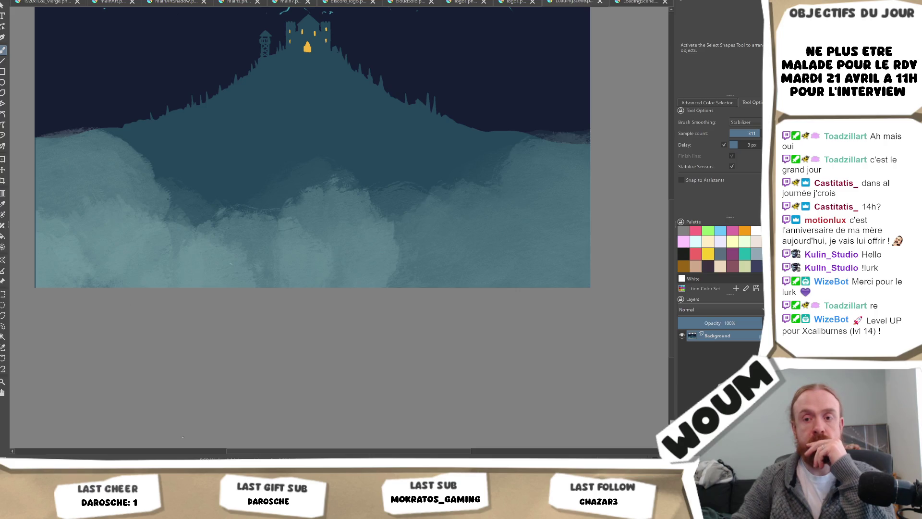
pyautogui.hotkey('alt', 'Tab')
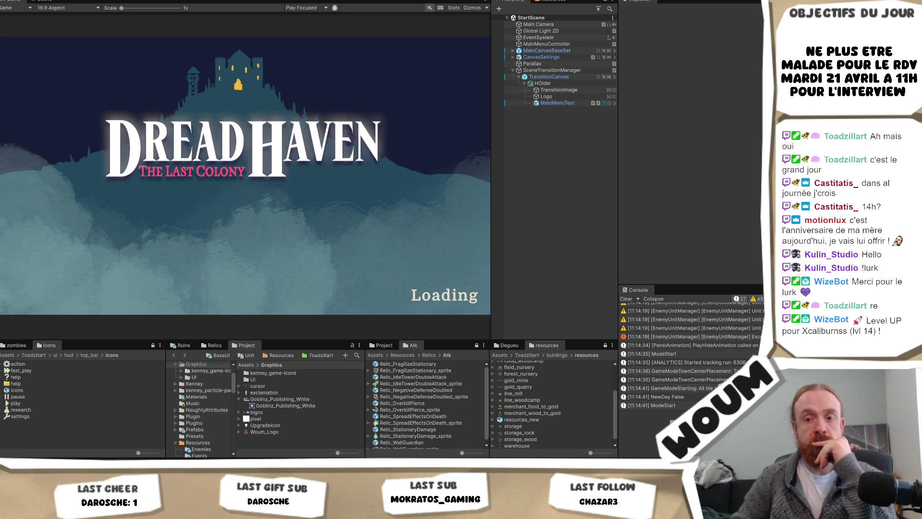
pyautogui.moveTo(81, 447)
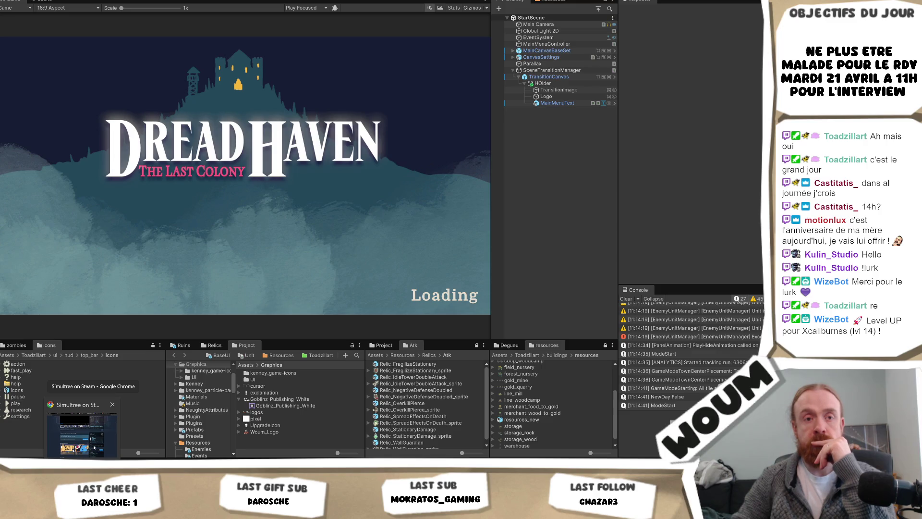
pyautogui.click(94, 448)
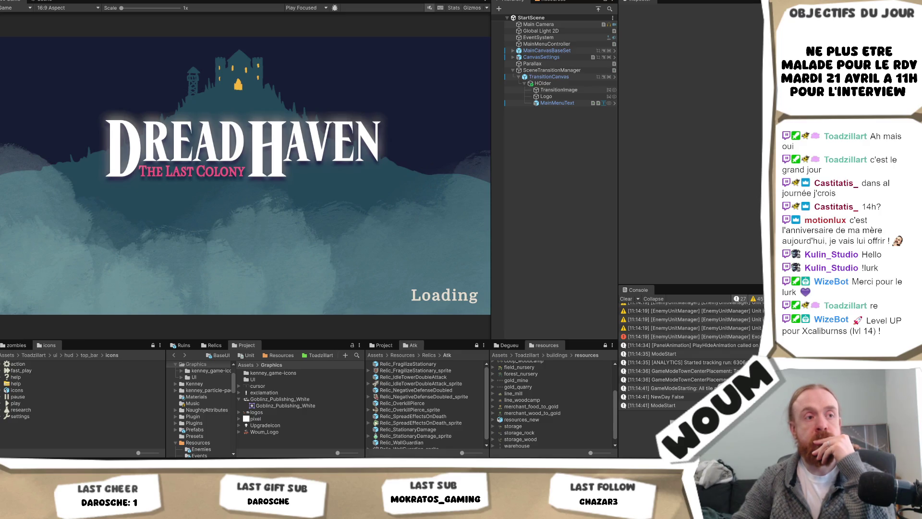
pyautogui.hotkey('alt', 'Tab')
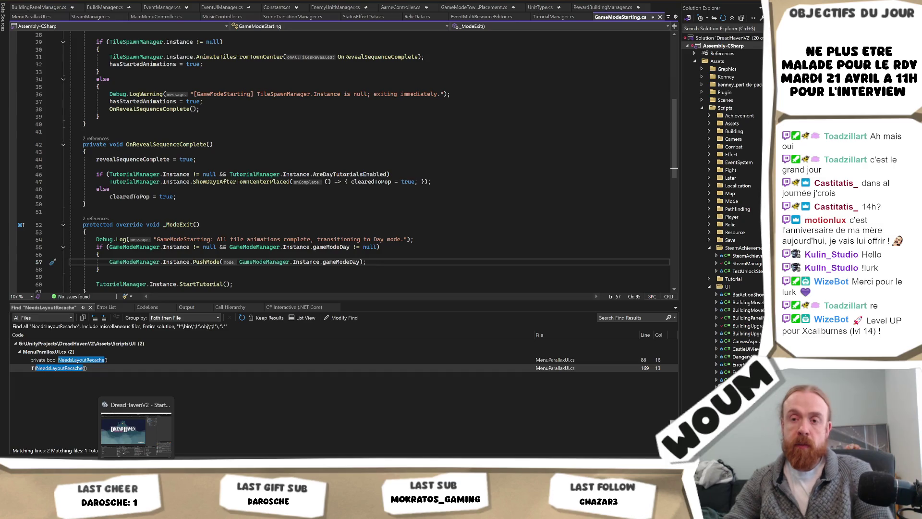
pyautogui.click(136, 431)
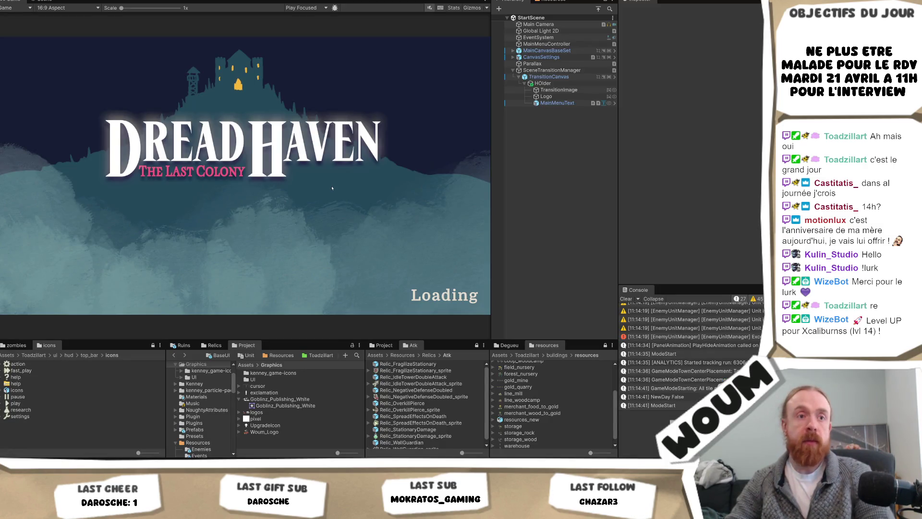